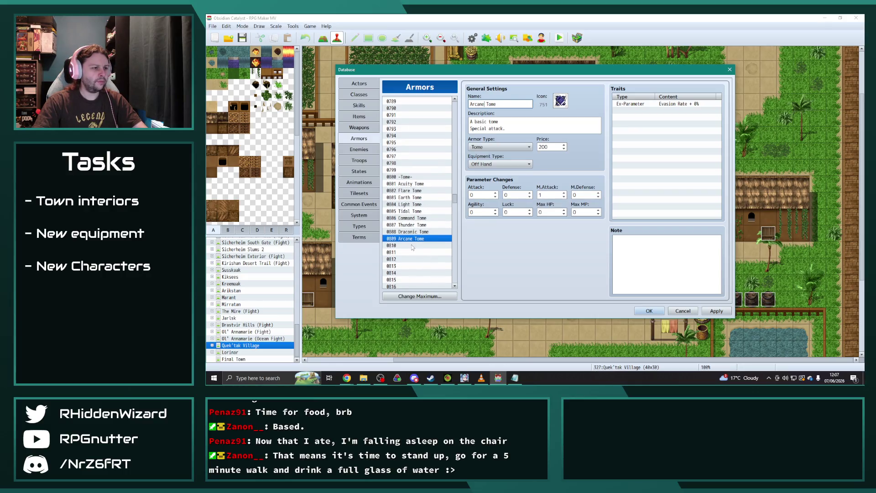
- Paste a copied tome into entry 0810, rename it Wind Tome and give it icon 748
left_click(412, 244)
key("ctrl+v")
double_click(478, 104)
type("Wind")
left_click(561, 100)
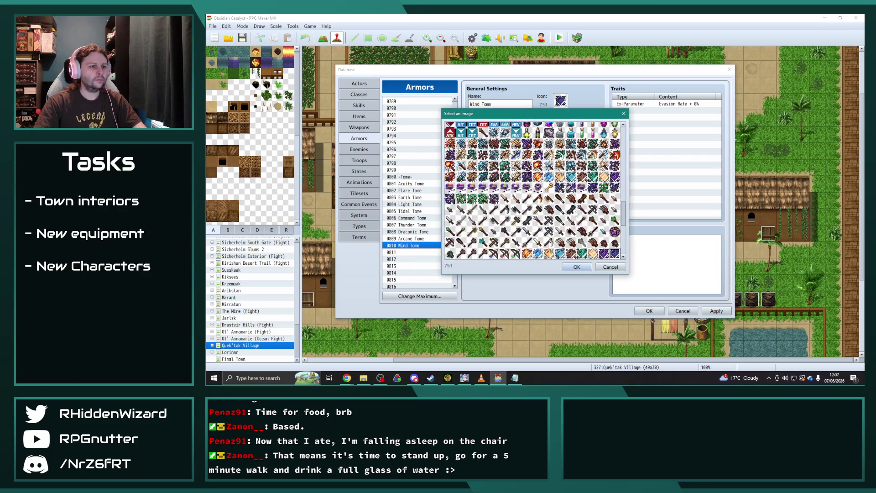
double_click(582, 254)
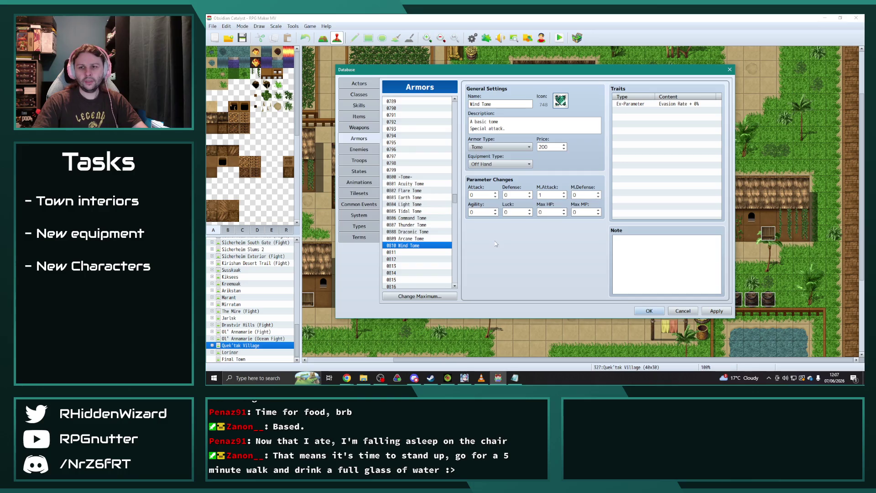
- Copy Arcane Tome into entry 0811 and rename it Shattering Tome
left_click(437, 252)
left_click(413, 238)
key("ctrl+c")
left_click(413, 253)
key("ctrl+v")
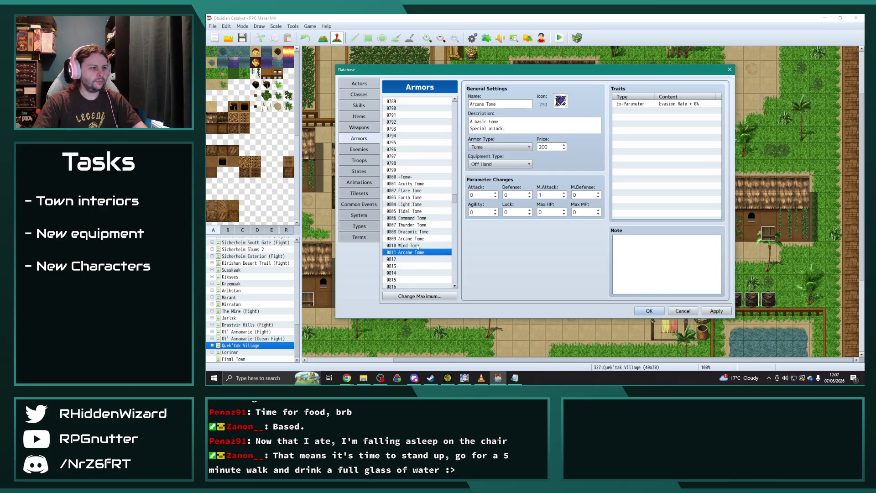
double_click(477, 104)
type("Shattering")
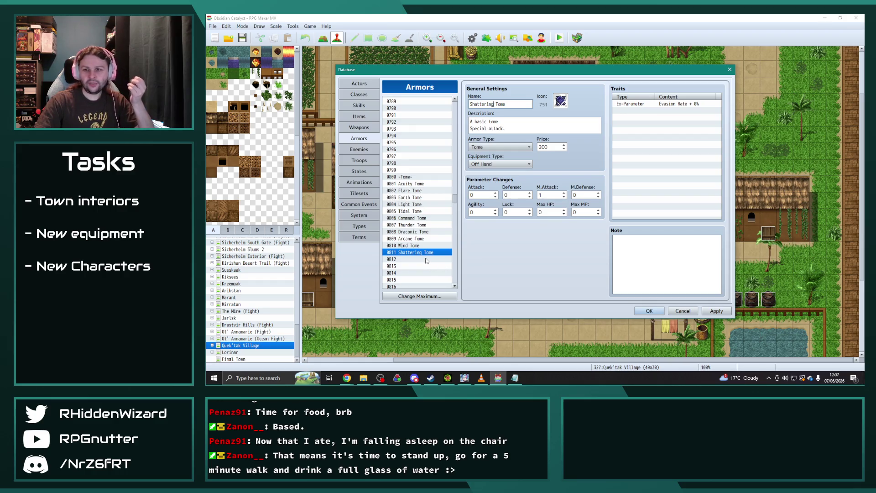
- Copy Earth Tome into entry 0812 and rename it Quake Tome
left_click(411, 198)
key("ctrl+c")
left_click(411, 259)
key("ctrl+v")
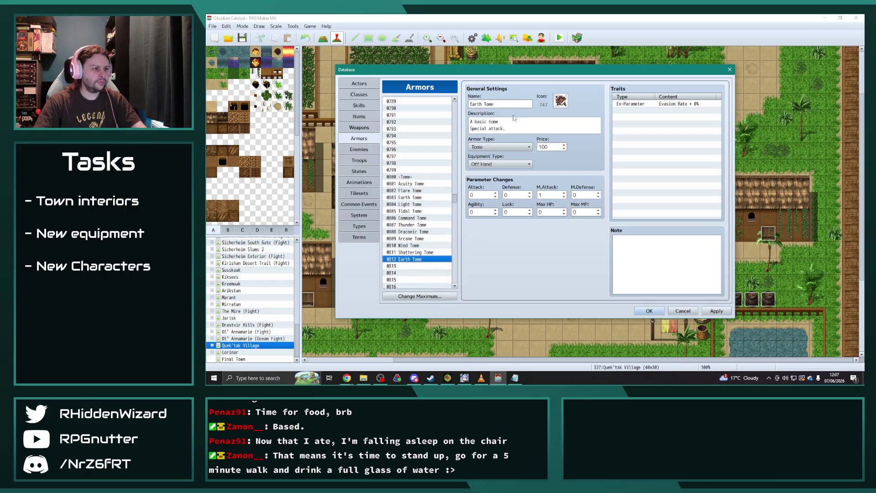
double_click(475, 104)
type("Quake")
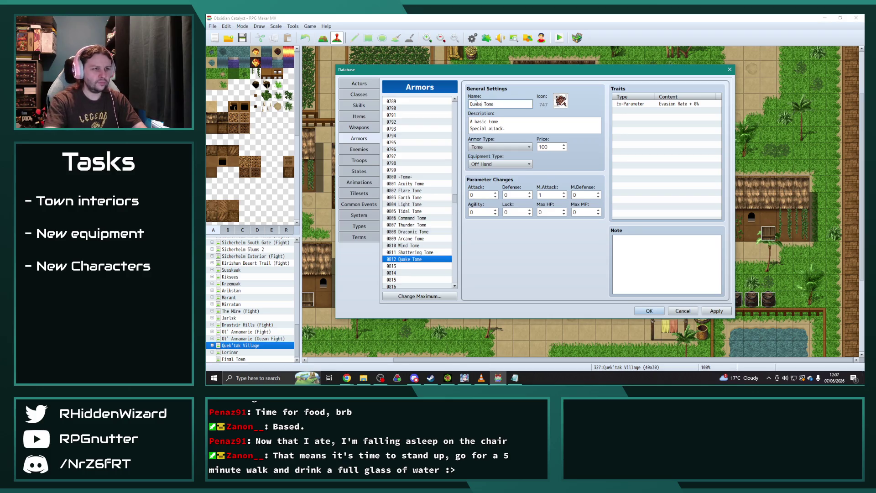
- Paste Tidal Tome into entry 0813 and rename it Water Tome
left_click(413, 211)
left_click(414, 266)
key("ctrl+v")
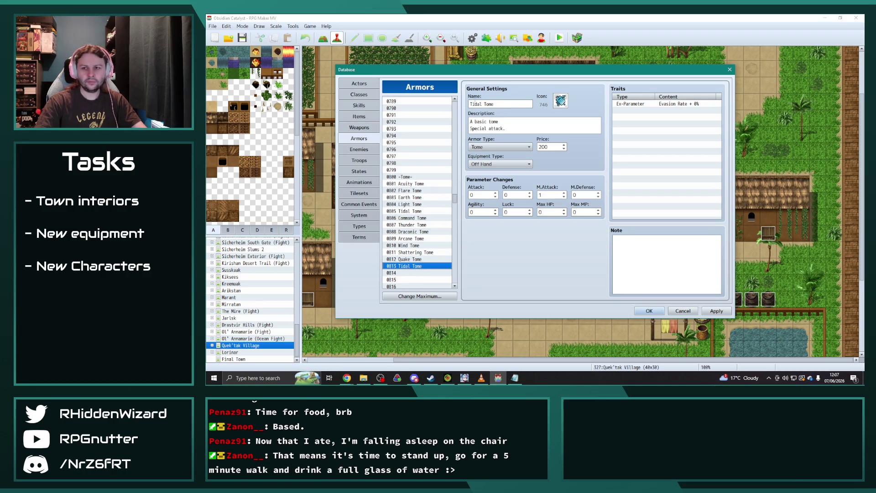
double_click(471, 104)
type("Water")
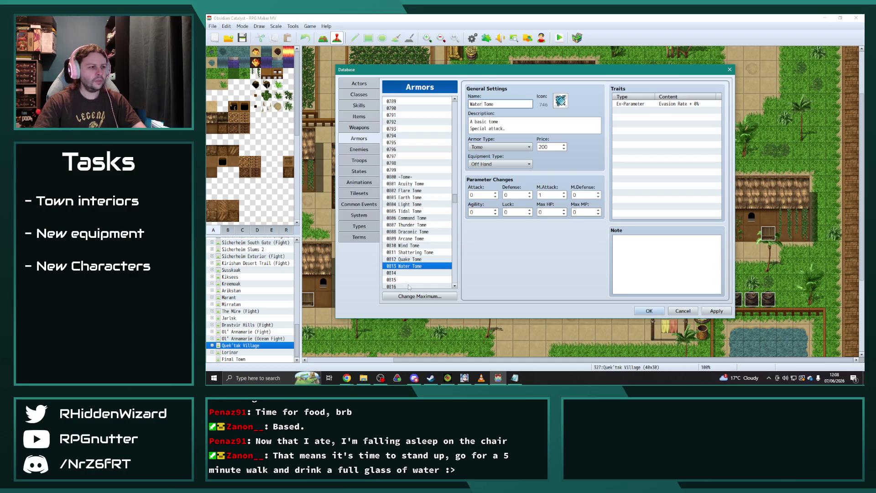
- Paste another copy of Tidal Tome into the empty entry 0814
scroll(411, 274, "down", 2)
left_click(415, 246)
key("ctrl+v")
left_click(560, 103)
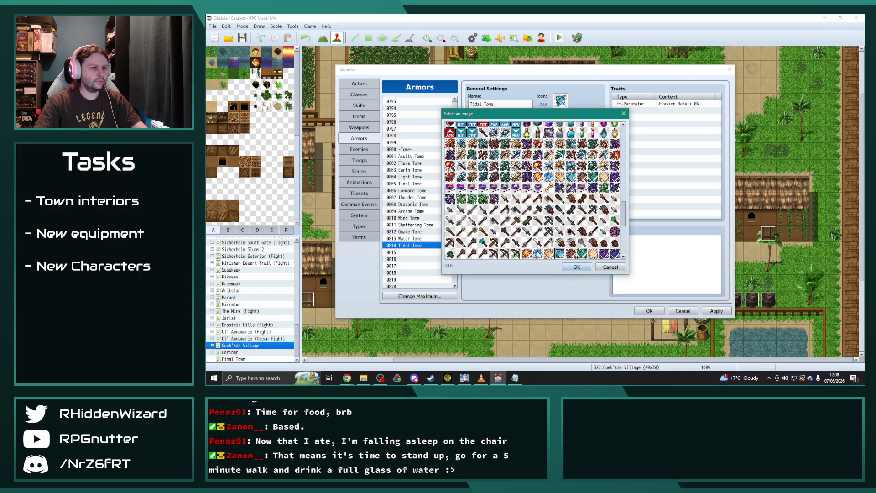
- Give entry 0814 icon 744 and rename it Frozen Tome
double_click(537, 253)
double_click(482, 103)
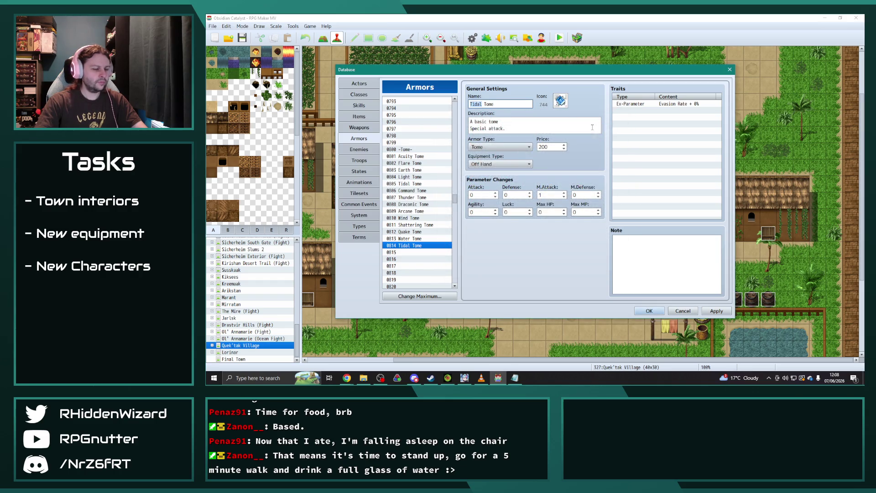
type("Frozen")
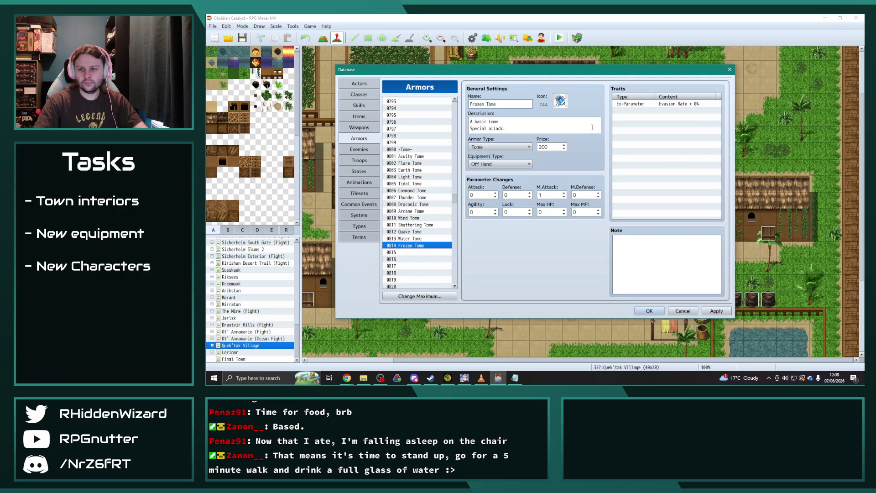
- Copy Frozen Tome into entry 0815, set purple icon 750 and rename it Nightmare Tome
left_click(416, 245)
key("ctrl+c")
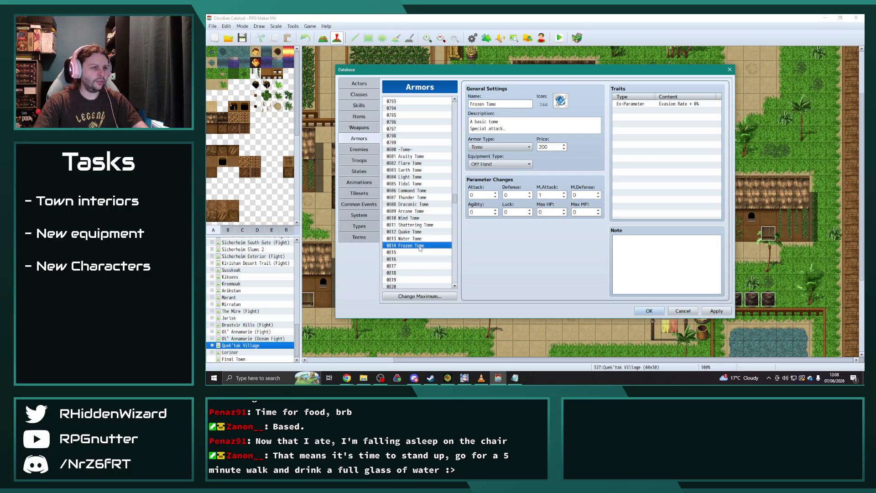
left_click(419, 251)
key("ctrl+v")
double_click(562, 101)
double_click(603, 256)
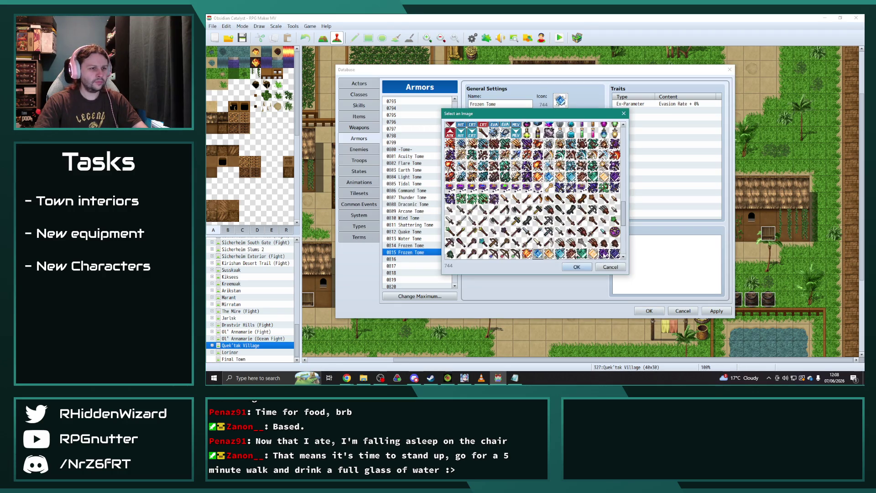
triple_click(477, 104)
key("Home")
key("Delete")
key("Delete")
key("Delete")
type("Nightmare")
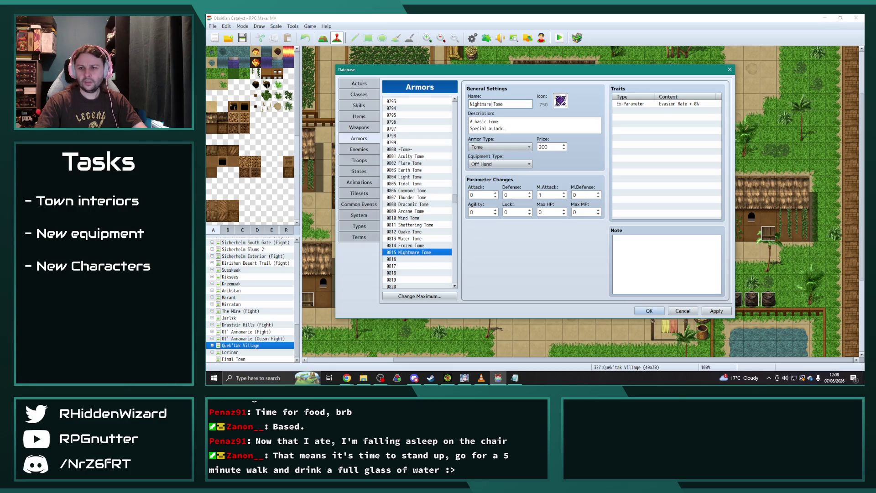
- Copy Acuity Tome into entry 0816 and rename it Buff Tome
left_click(424, 156)
key("ctrl+c")
left_click(418, 259)
key("ctrl+v")
double_click(477, 104)
type("Buff")
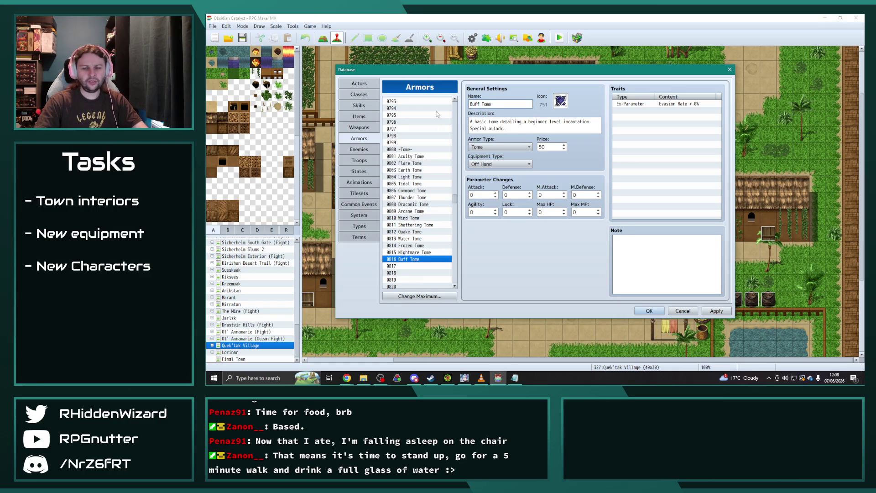
- Paste Nightmare Tome into entry 0817 and select its name for renaming
left_click(412, 252)
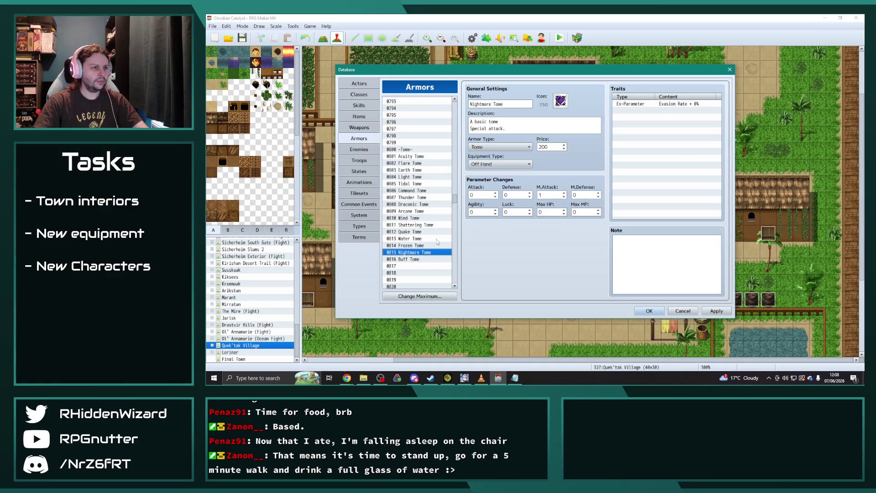
left_click(418, 265)
key("ctrl+v")
double_click(476, 104)
- Rename entry 0817 to Poison Tome
type("Poison")
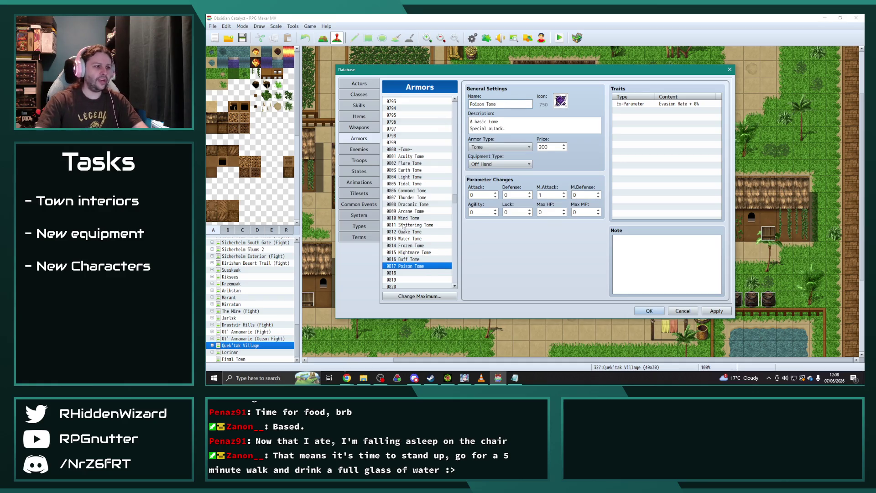
scroll(418, 211, "down", 2)
scroll(418, 211, "down", 1)
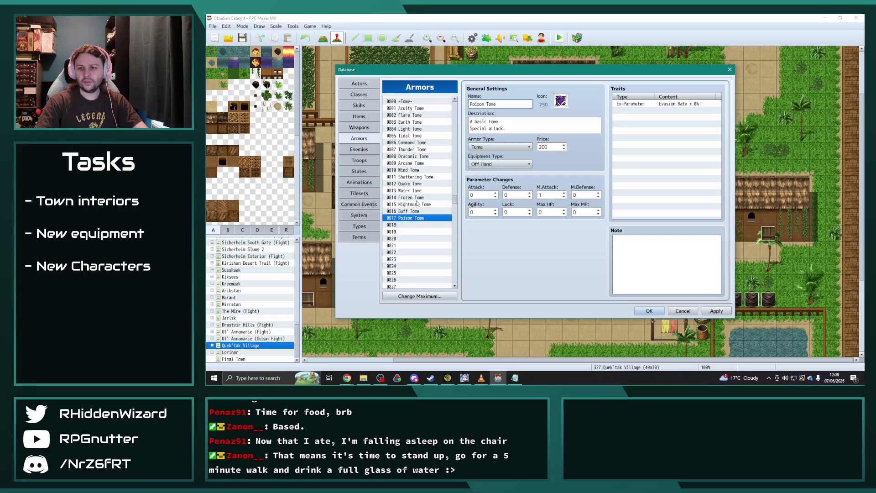
scroll(417, 203, "up", 1)
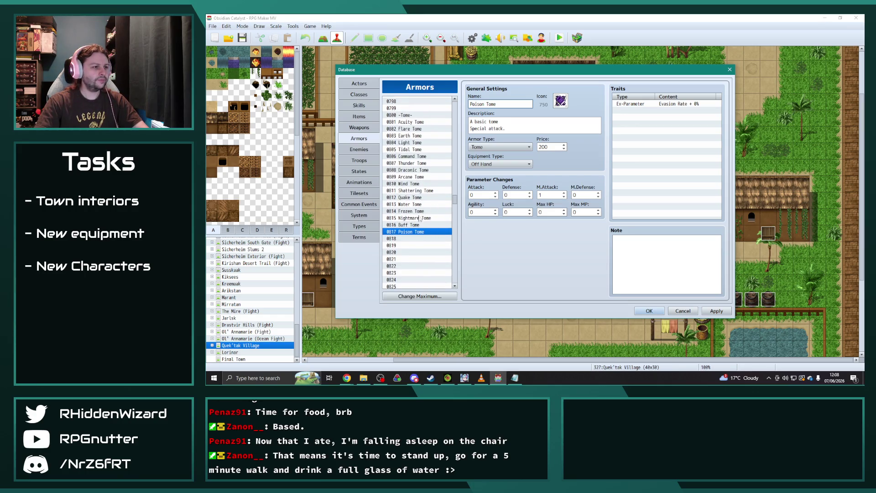
- Paste Nightmare Tome into entry 0818, rename it Lightning Tome and give it icon 745
left_click(416, 238)
key("ctrl+v")
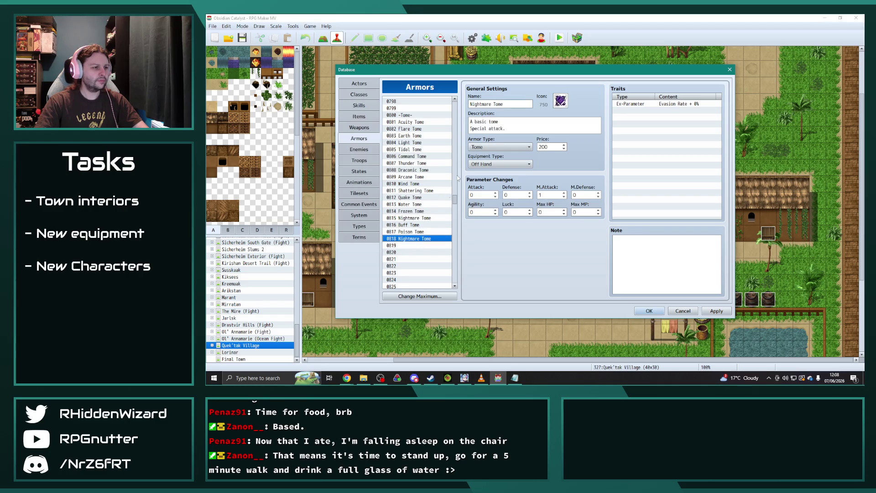
double_click(482, 105)
type("Lightning")
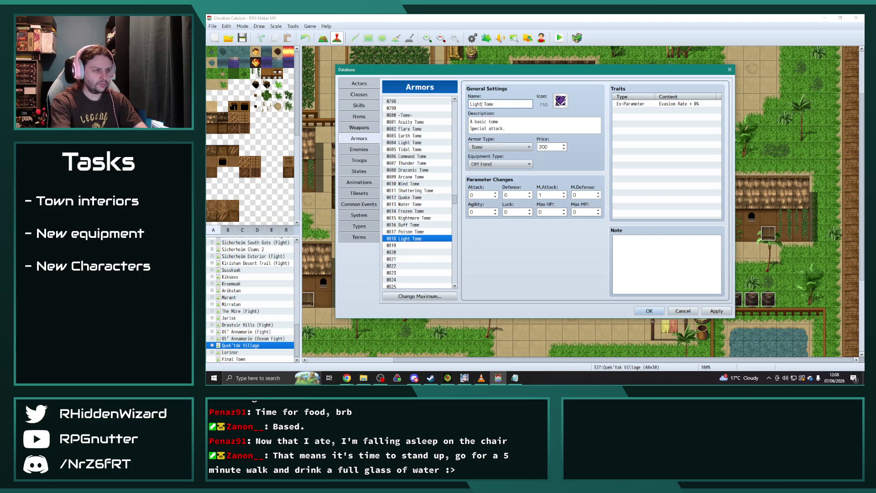
double_click(560, 100)
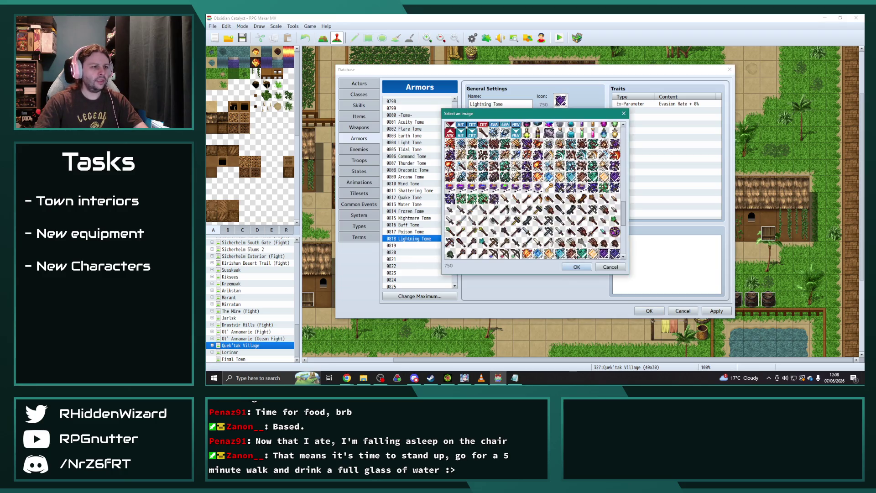
double_click(603, 253)
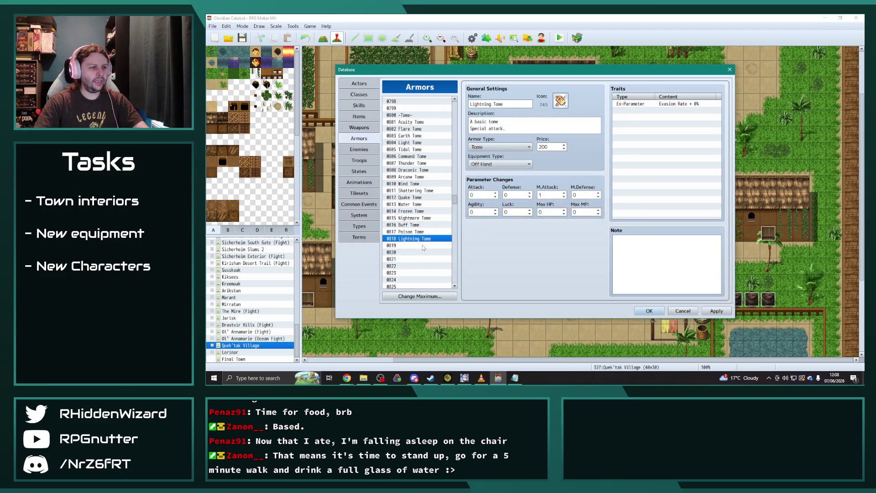
- Make entry 0819 Glacial Tome with icon 744 and apply the Armors changes
left_click(424, 245)
key("ctrl+v")
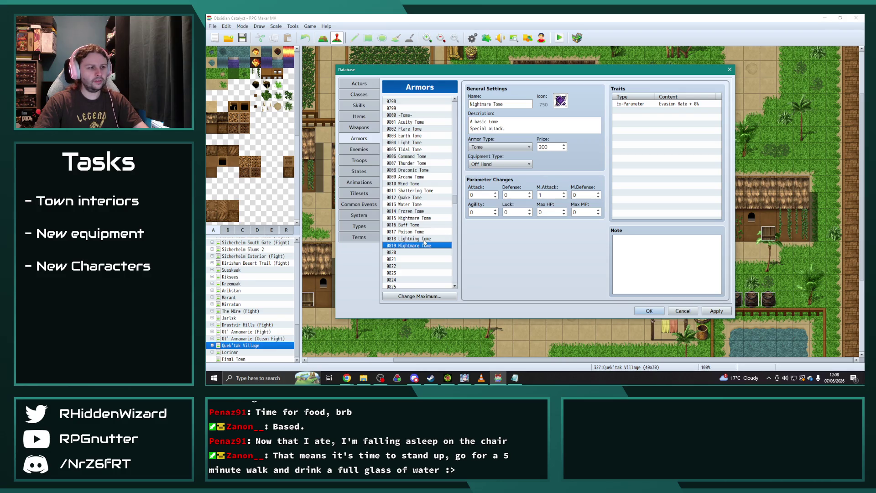
double_click(485, 104)
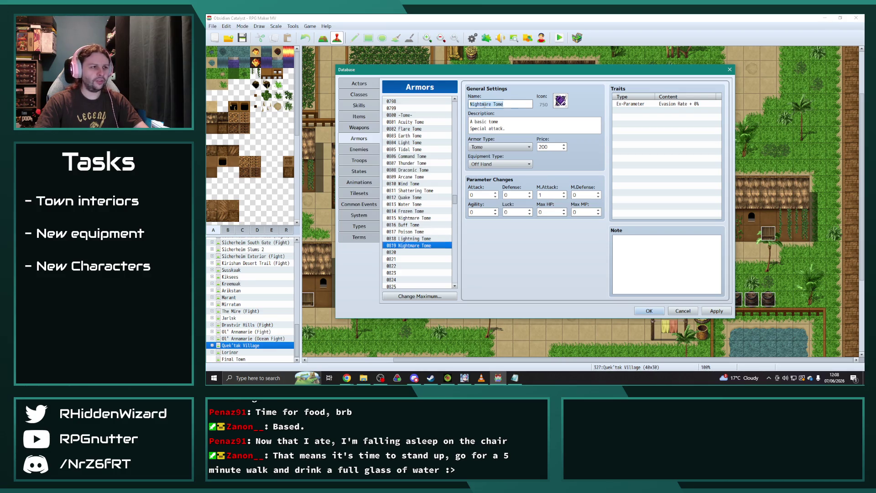
type("Glacial")
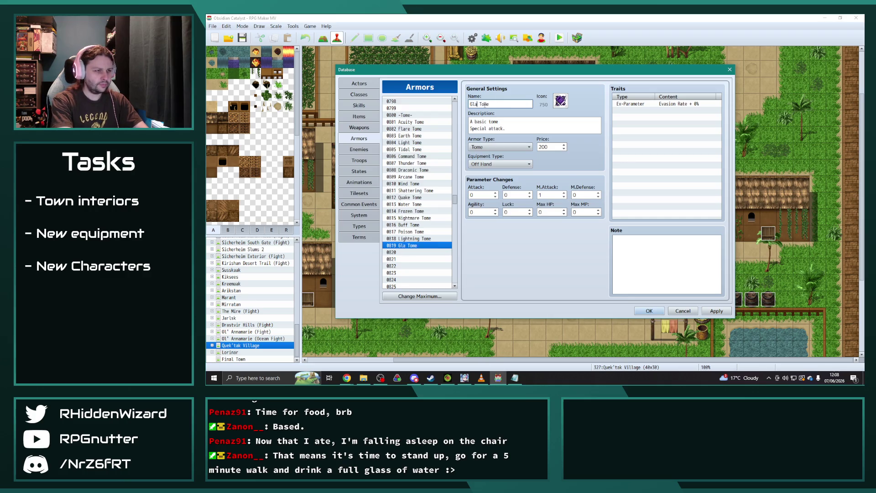
left_click(564, 104)
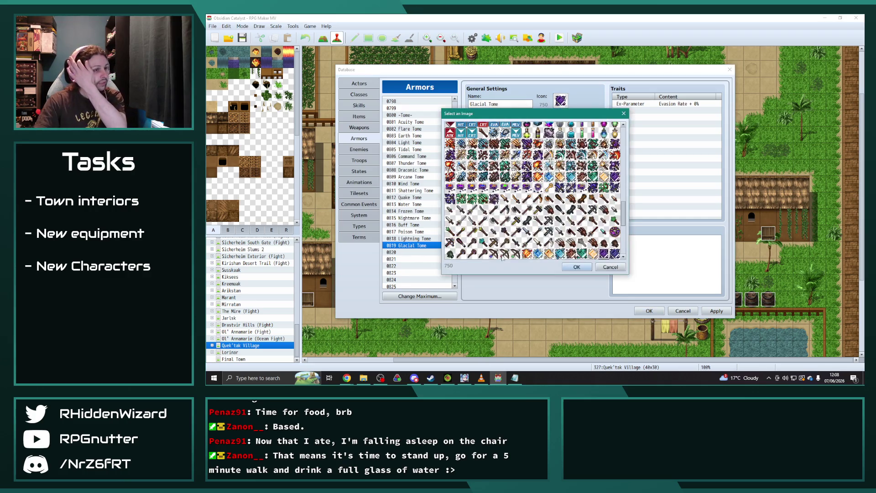
double_click(538, 254)
left_click(716, 310)
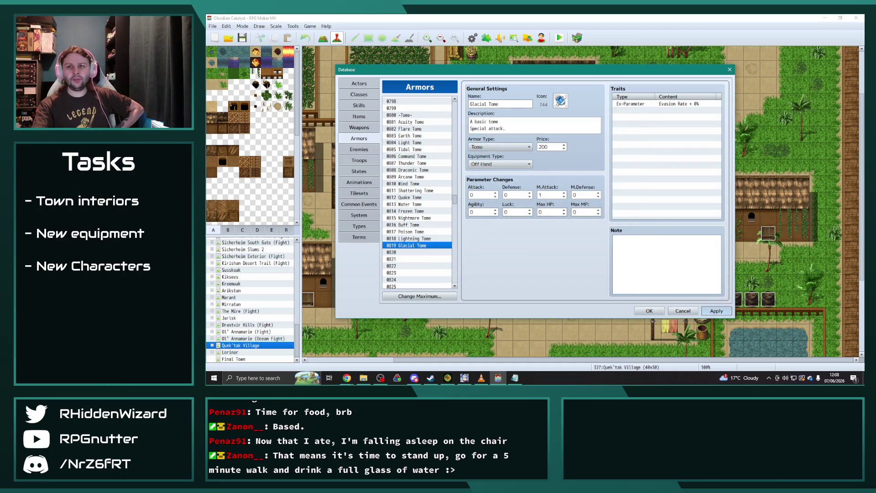
key("alt+Tab")
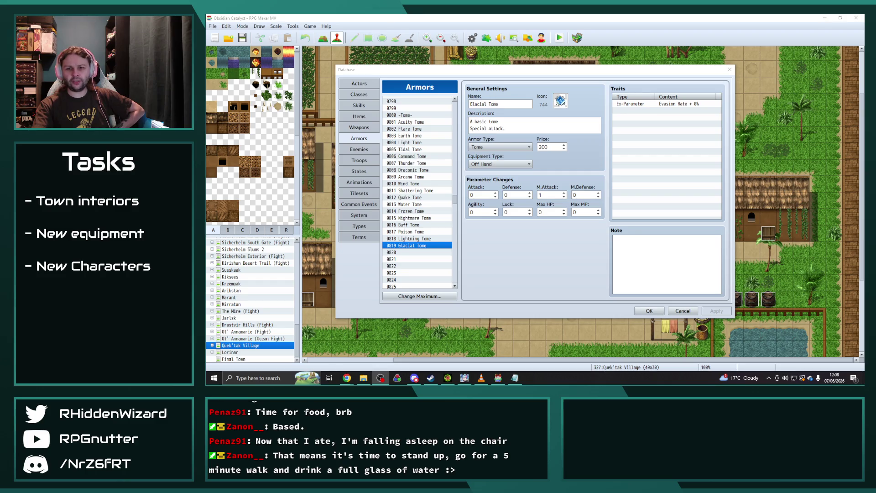
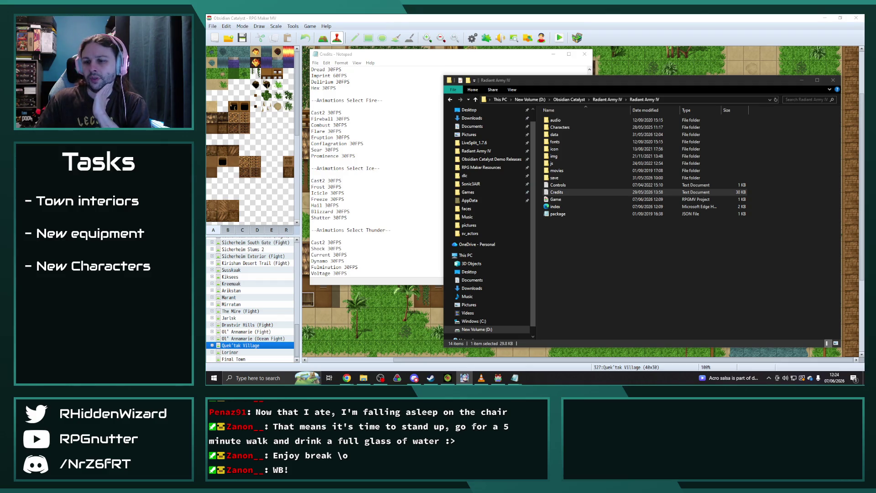
- Close the Credits notes window and go to RPG Maker MV's dlc folder in File Explorer
left_click(399, 54)
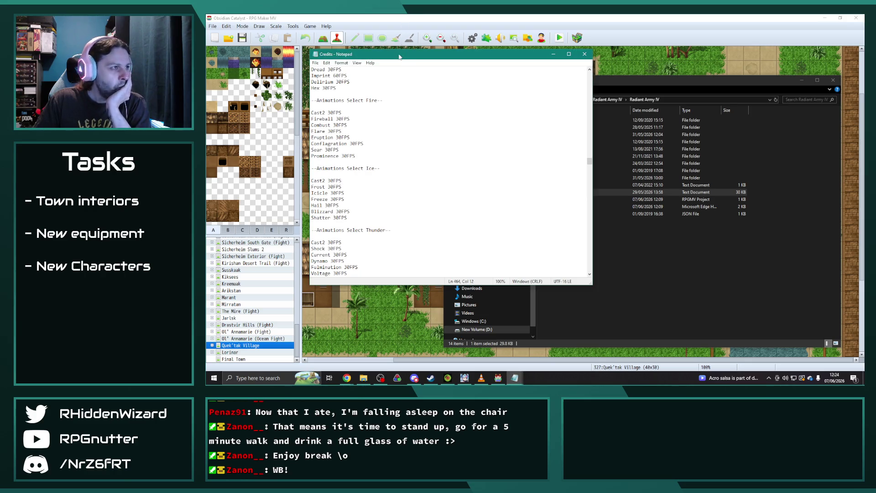
key("alt+F4")
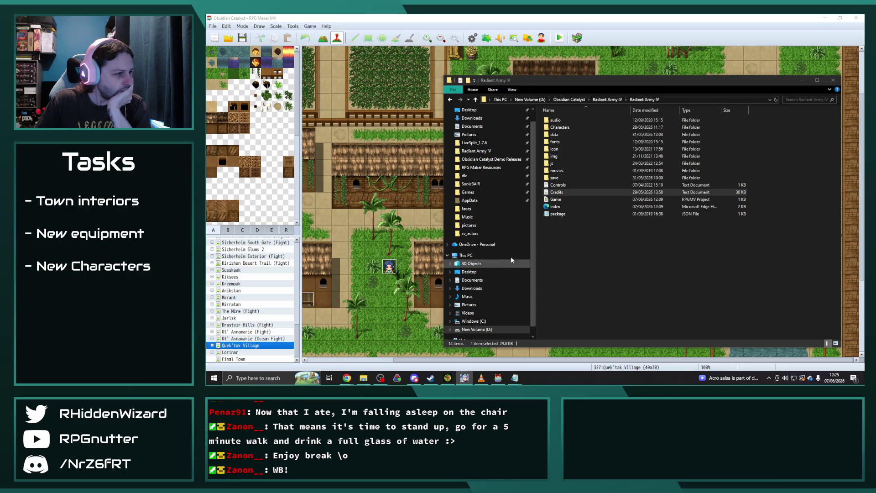
left_click(464, 175)
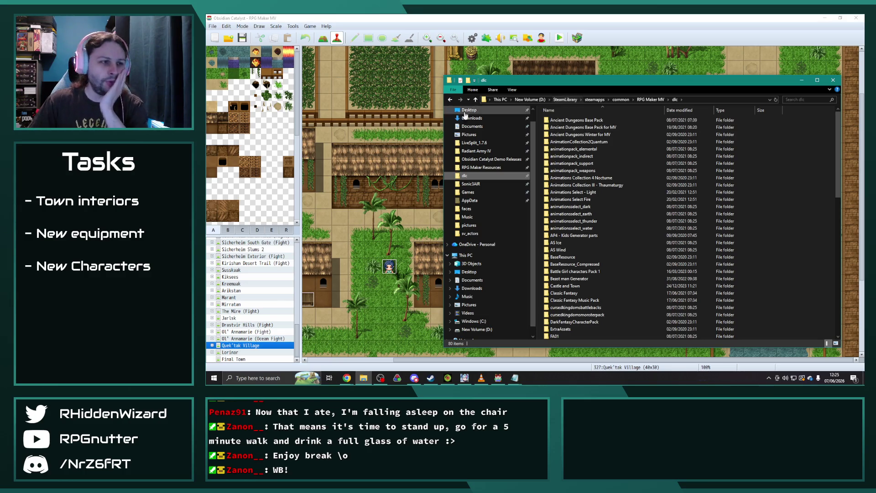
- Open the Game project in Animations Select Fire > AS - Fire MV Demo in RPG Maker MV
double_click(598, 199)
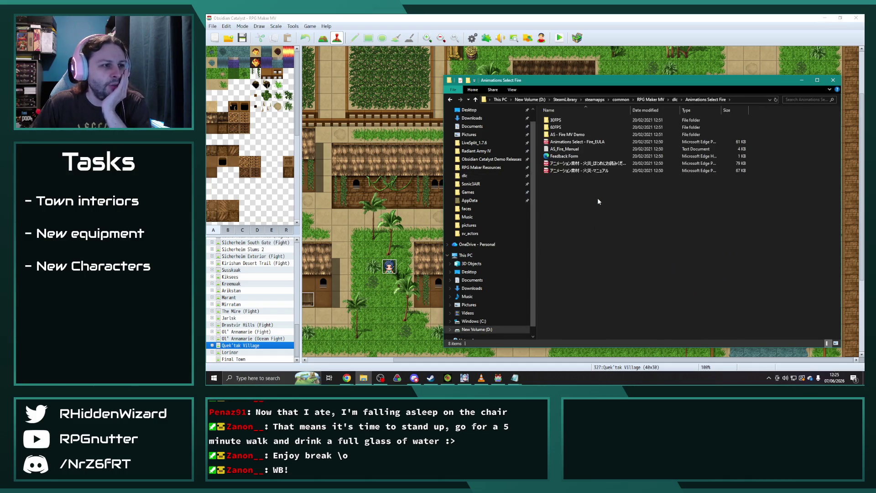
double_click(574, 134)
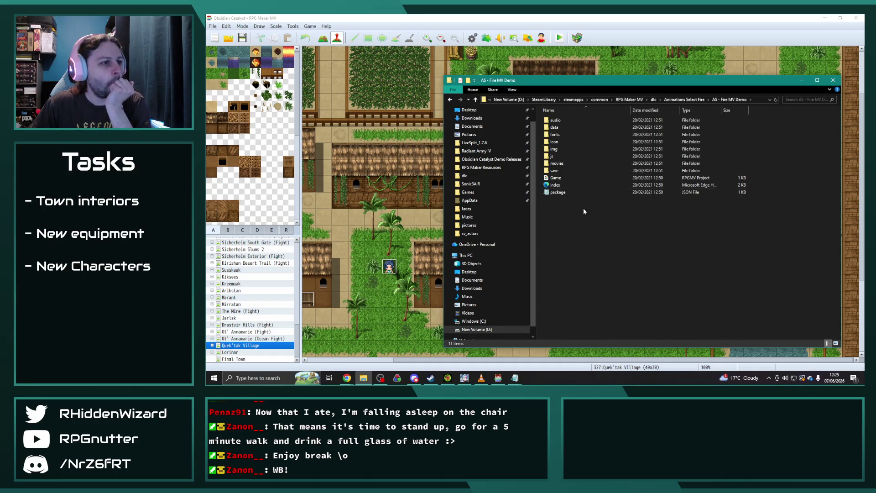
double_click(568, 178)
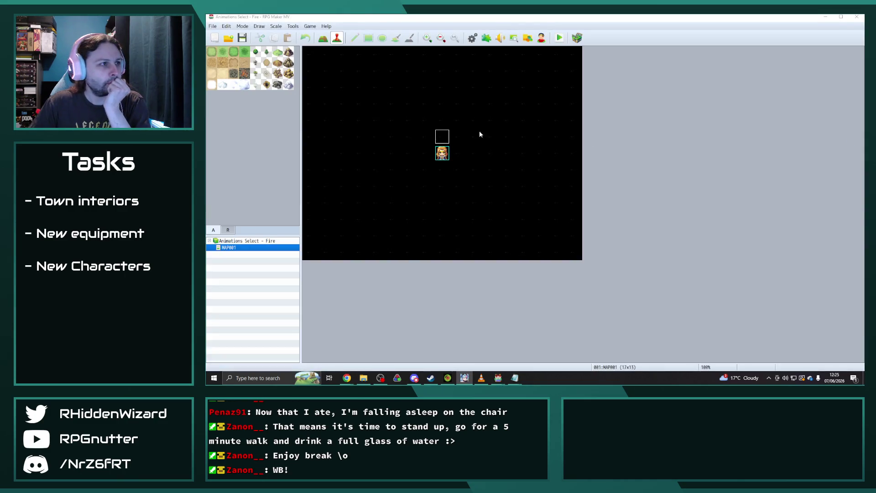
- Open the Database's Animations tab and preview the Cast01 60FPS and 30FPS animations
left_click(472, 38)
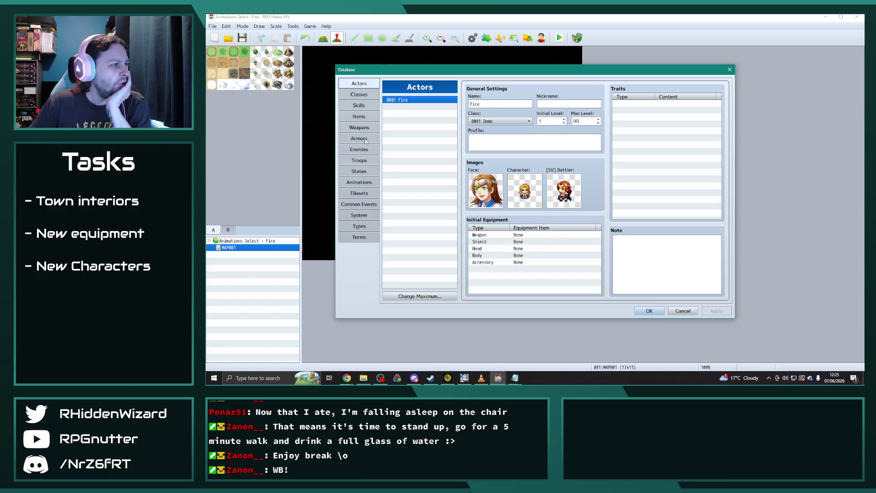
left_click(363, 182)
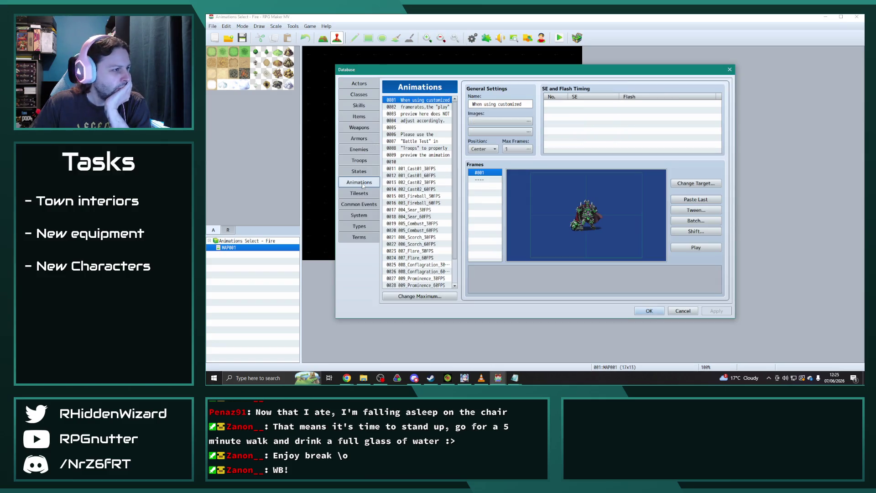
left_click(415, 155)
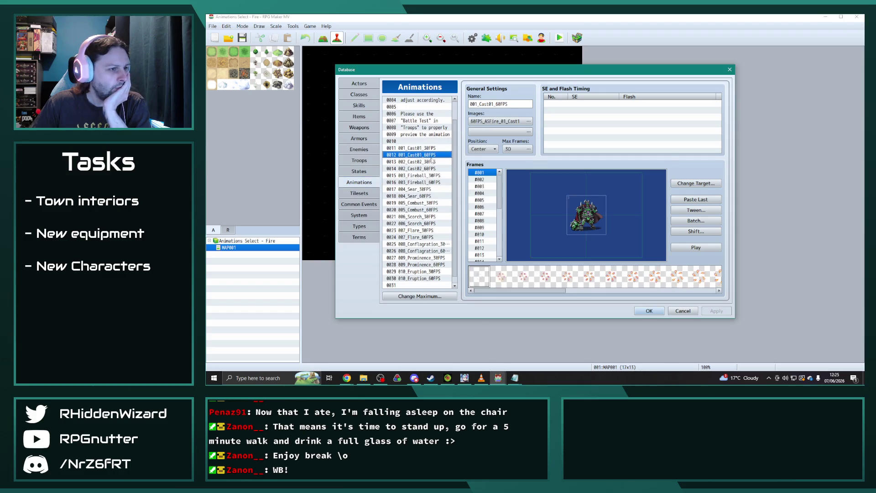
left_click(710, 249)
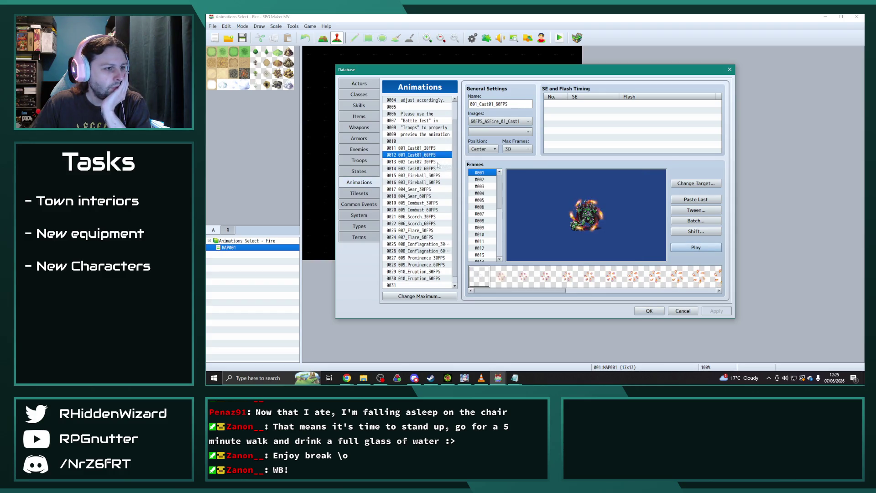
left_click(428, 149)
left_click(704, 248)
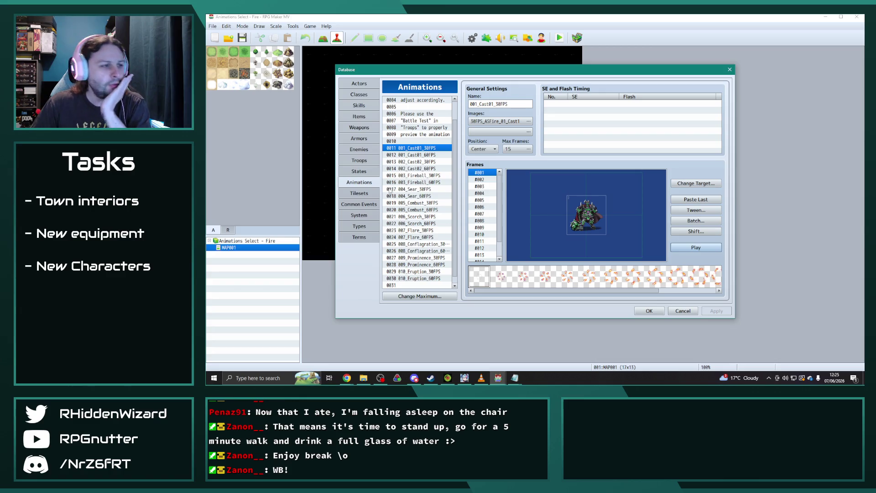
- Preview the Sear, Scorch and Eruption 30FPS animations, then reselect 001_Cast01_30FPS
left_click(421, 190)
left_click(707, 249)
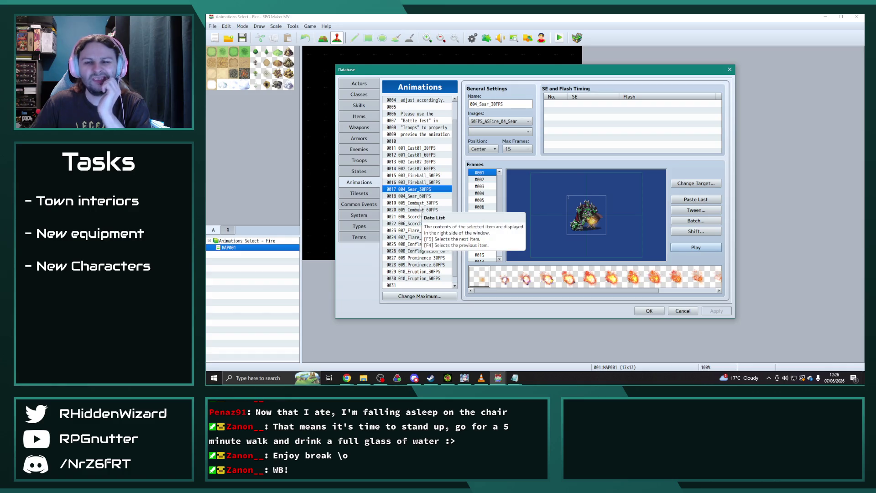
left_click(417, 217)
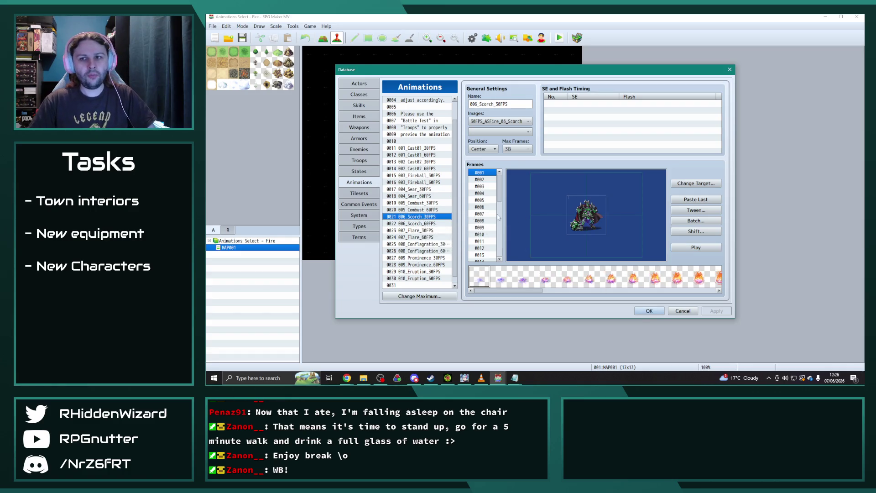
left_click(696, 248)
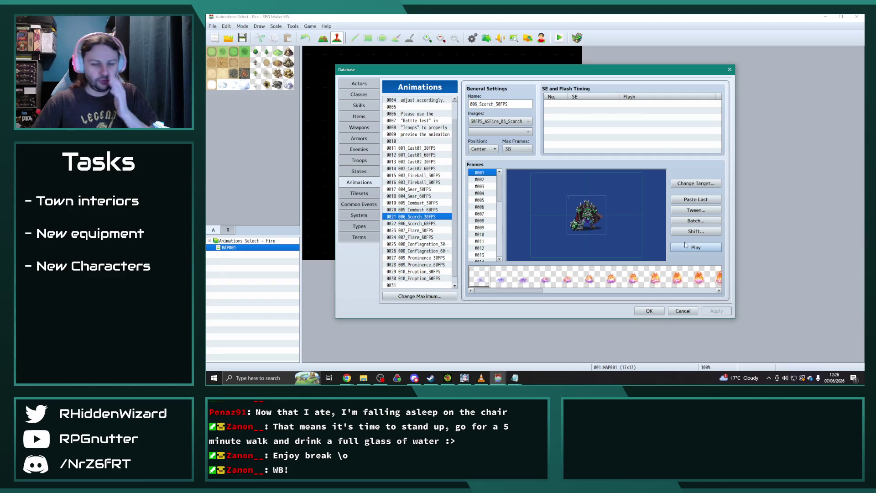
left_click(428, 272)
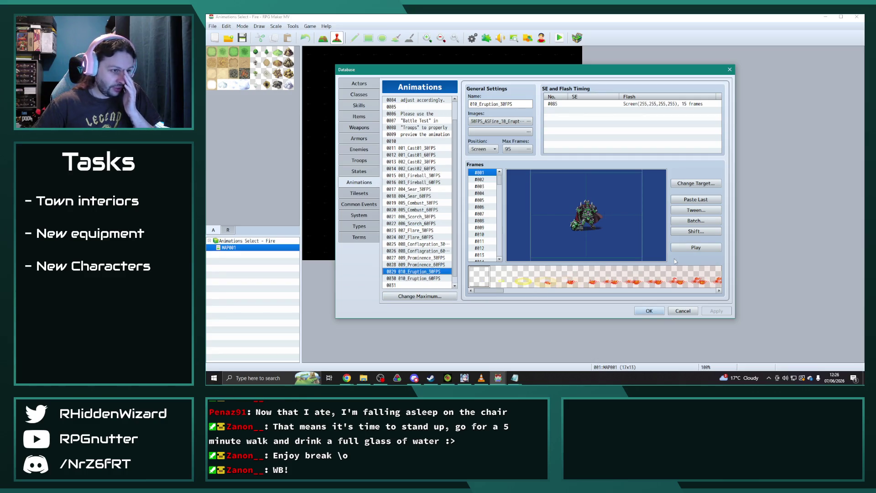
left_click(696, 248)
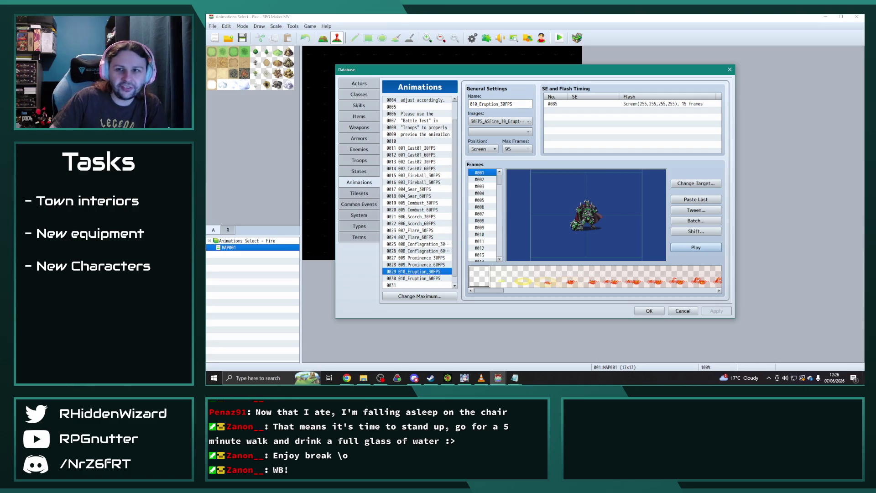
left_click(409, 148)
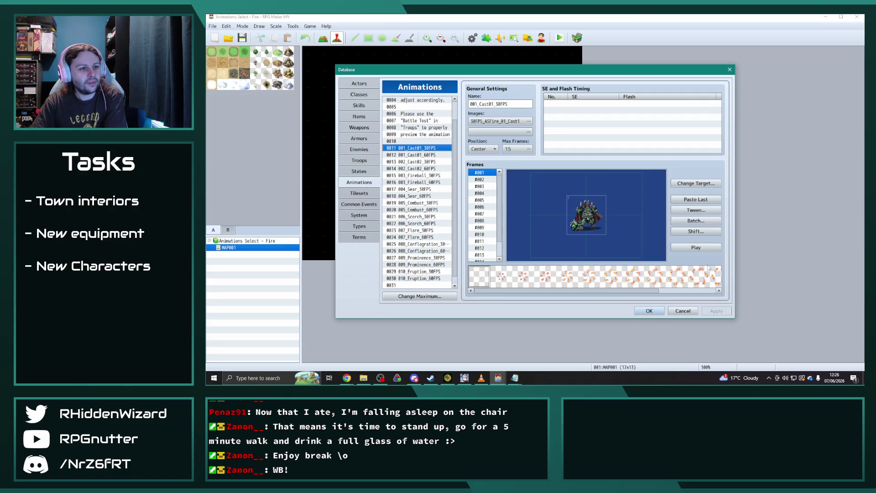
left_click(698, 248)
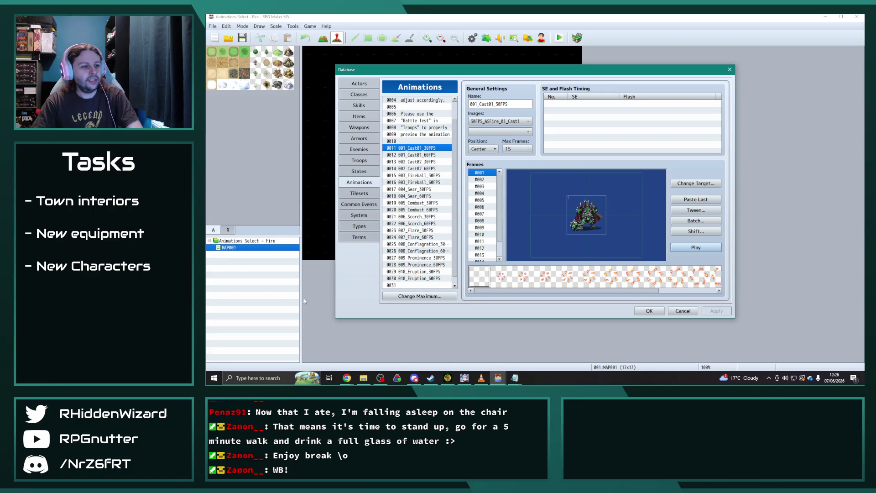
key("alt+Tab")
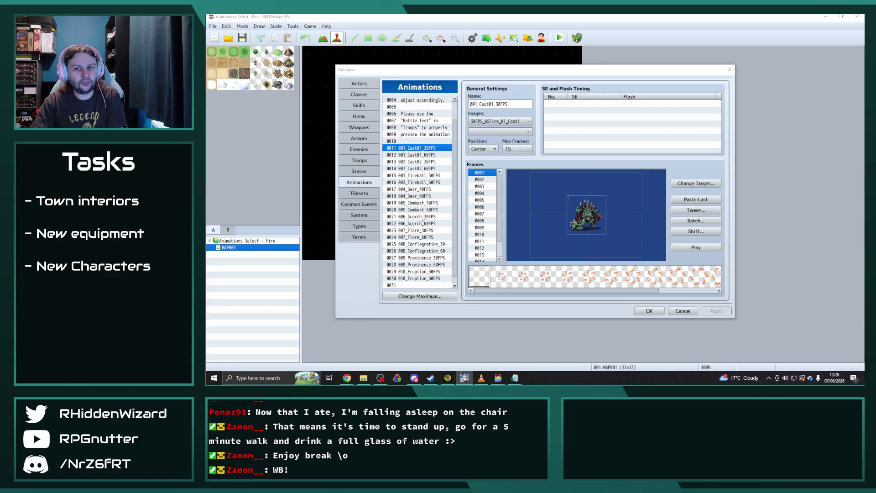
left_click(422, 216)
left_click(695, 248)
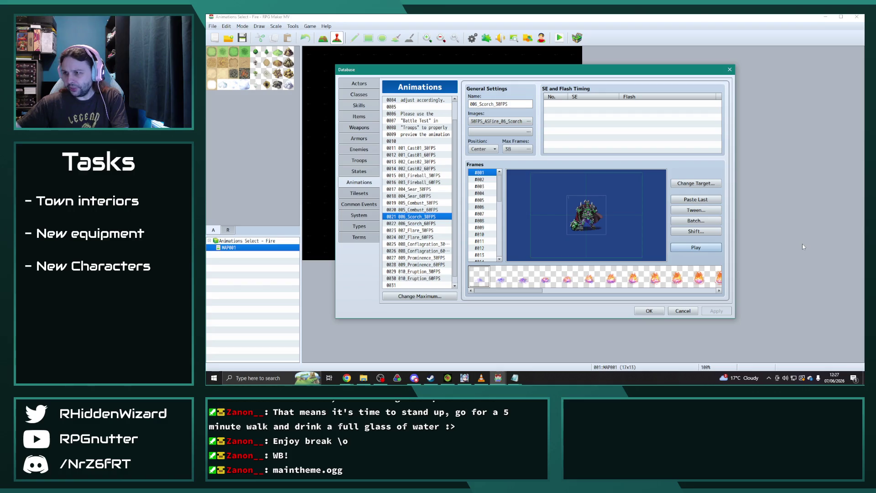
key("alt+Tab")
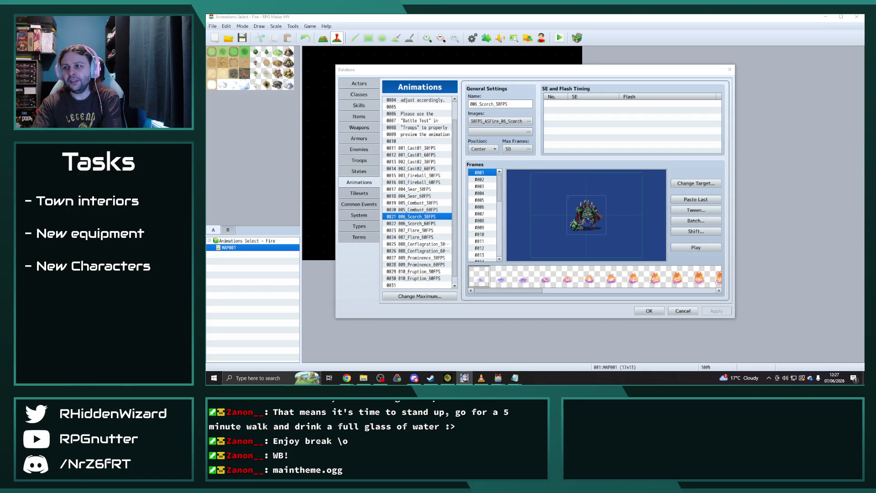
left_click(716, 250)
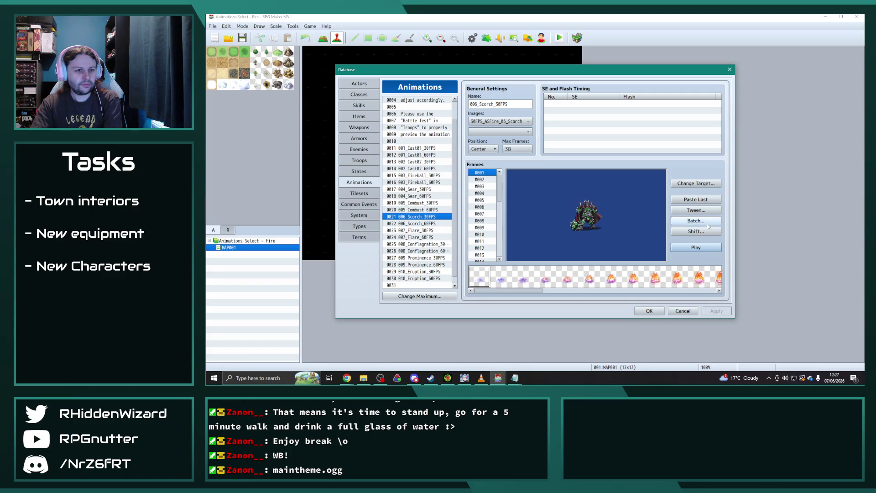
- Batch-scale every frame of 006_Scorch_30FPS to 200% with Scale and Blend included
left_click(684, 221)
left_click(701, 227)
left_click(700, 245)
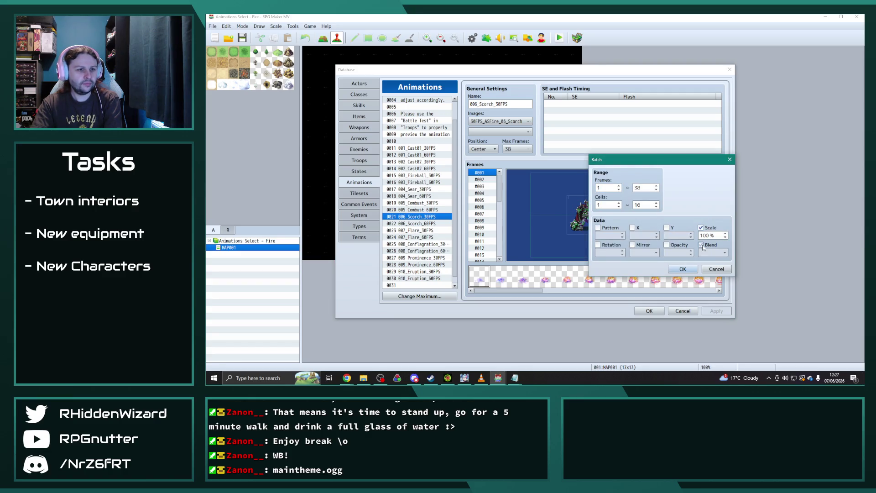
double_click(704, 235)
type("200")
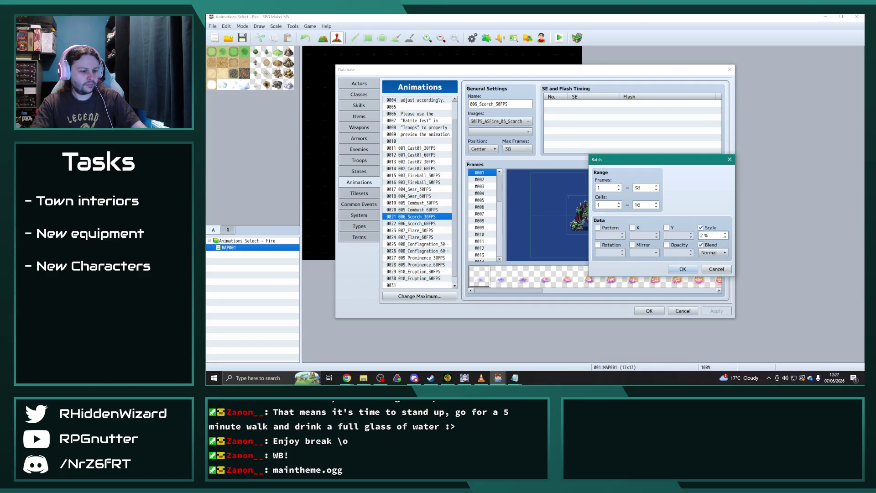
left_click(683, 269)
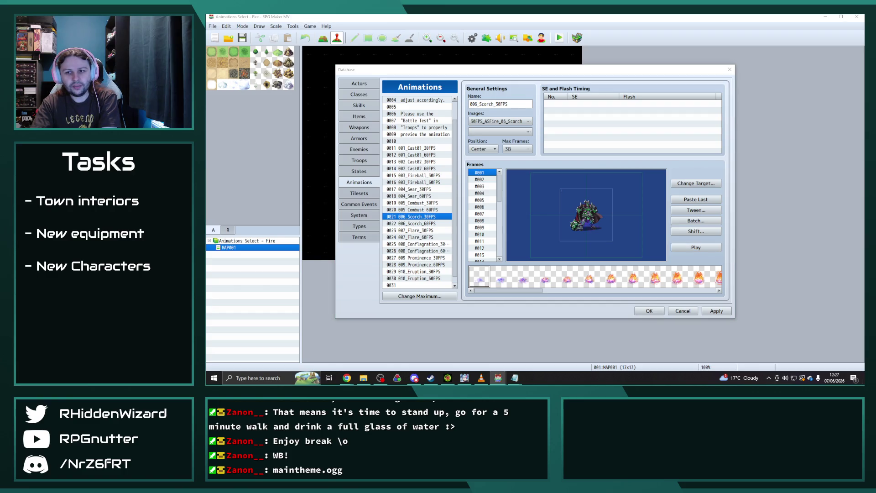
key("alt+Tab")
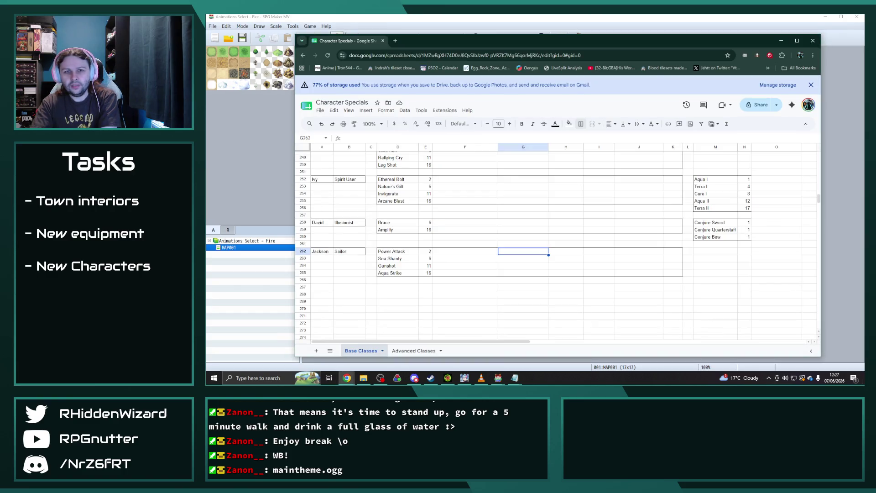
key("alt+Tab")
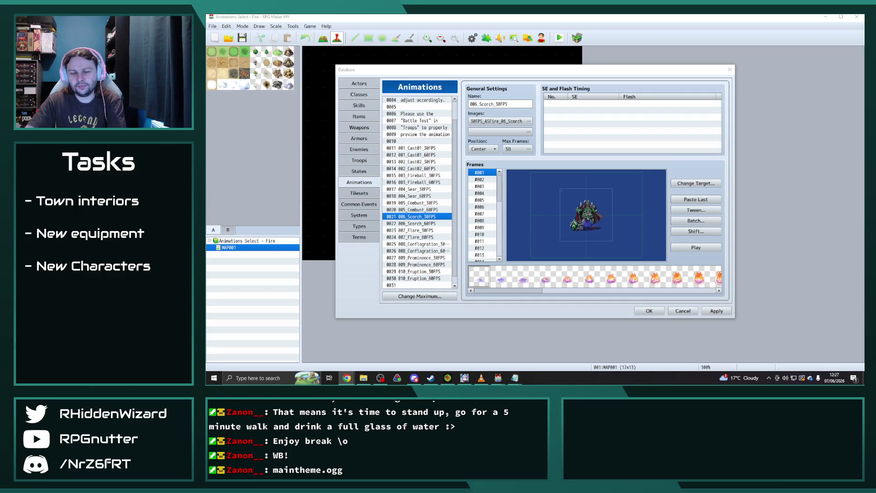
- Play the 200%-scaled Scorch animation to preview it
left_click(695, 248)
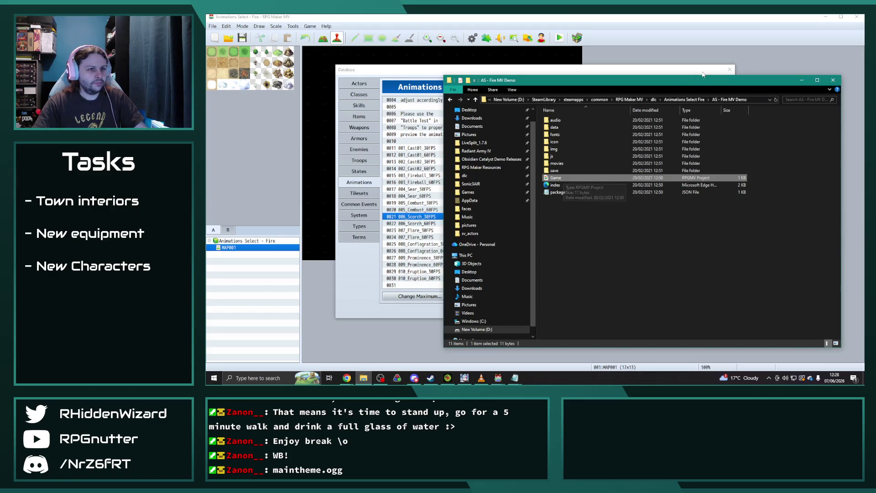
- Open the demo's img > animations folder and select the 30FPS_ASFire_06_Scorch sheet
double_click(586, 149)
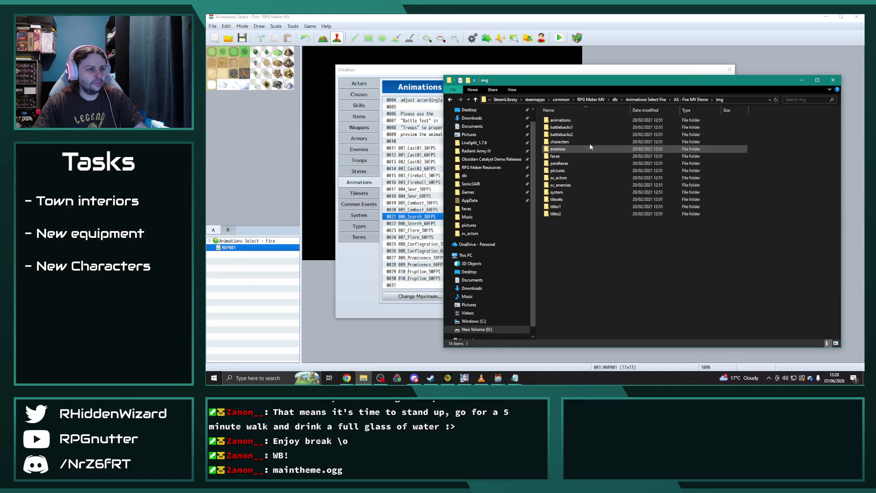
double_click(588, 119)
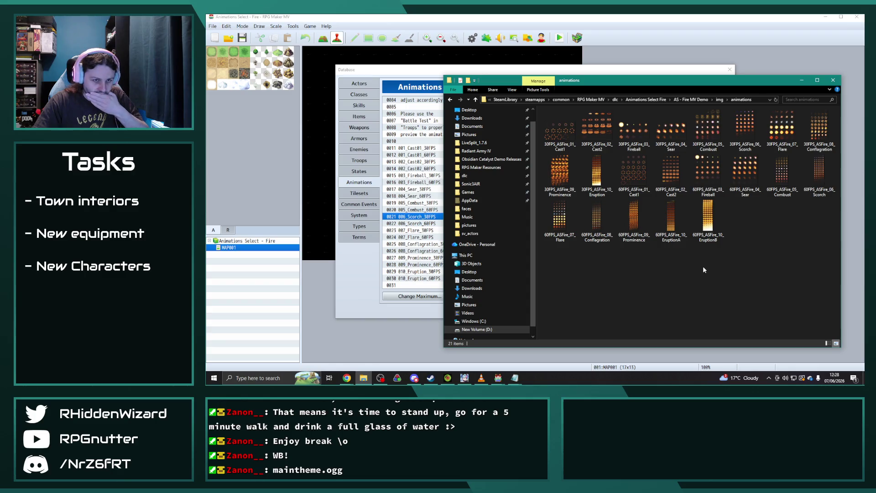
mouse_move(822, 171)
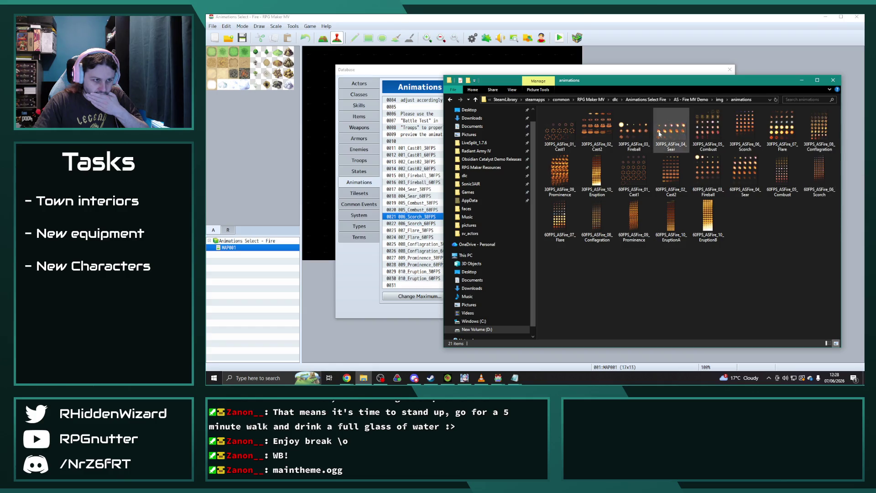
left_click(746, 132)
key("alt+Tab")
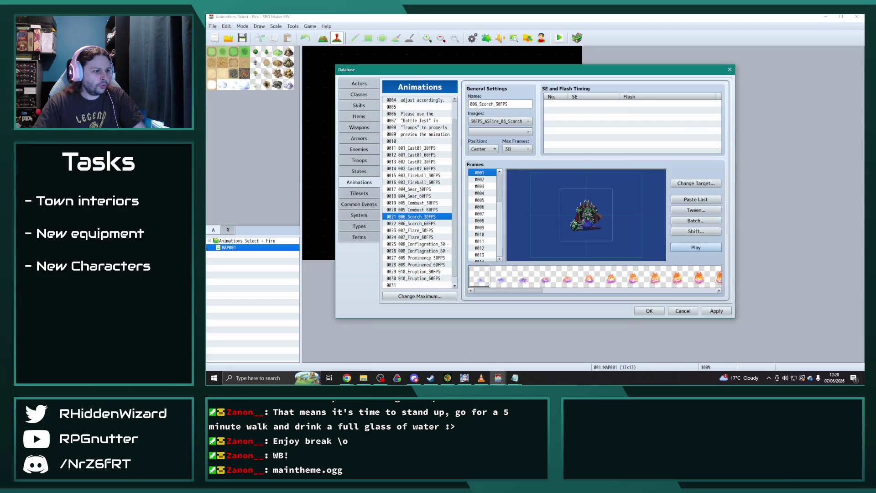
- Preview 009_Prominence_30FPS, then switch to the Obsidian Catalyst project window
left_click(415, 258)
left_click(690, 251)
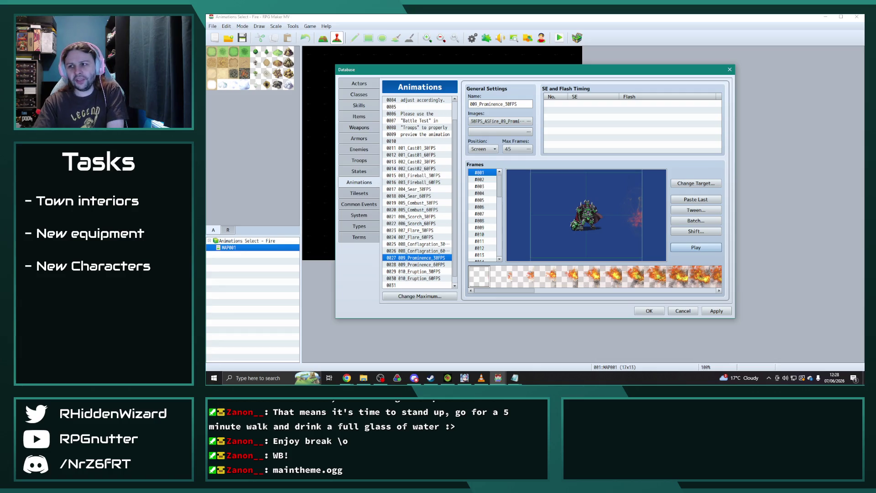
key("alt+Tab")
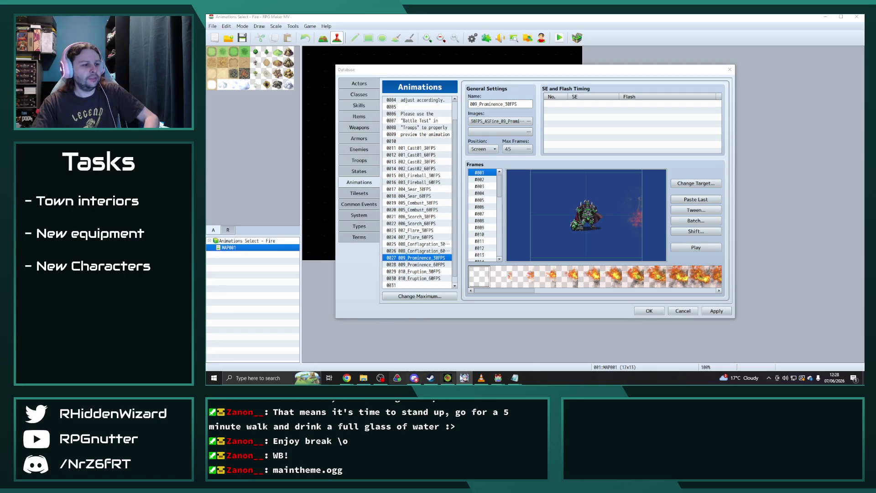
mouse_move(498, 377)
left_click(472, 350)
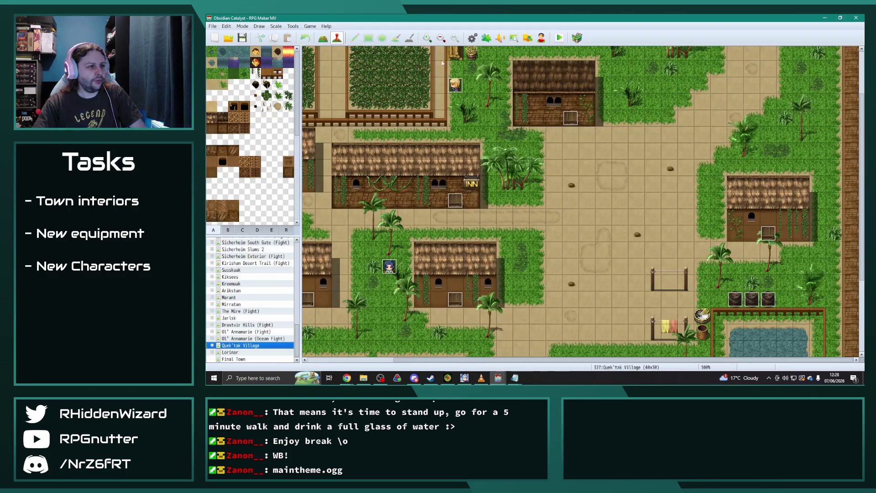
- Open Obsidian Catalyst's Database and view the Ignis IV skill's settings
left_click(472, 38)
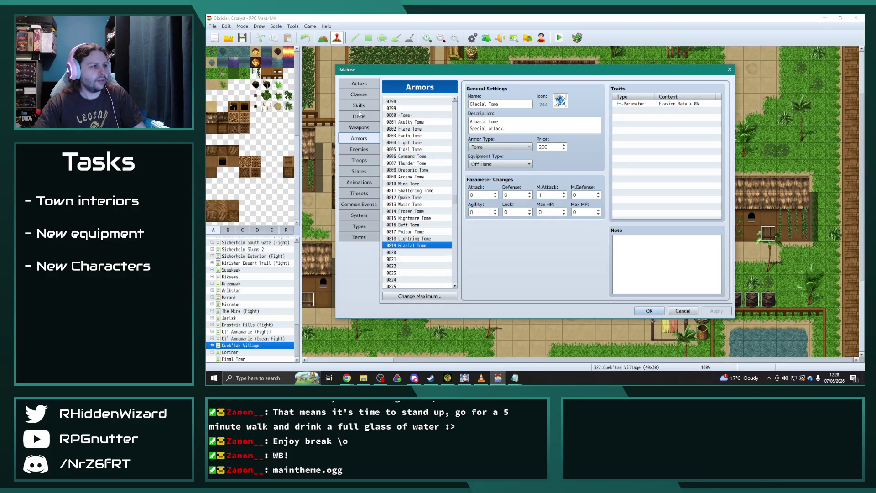
left_click(359, 106)
left_click_drag(455, 228, 458, 114)
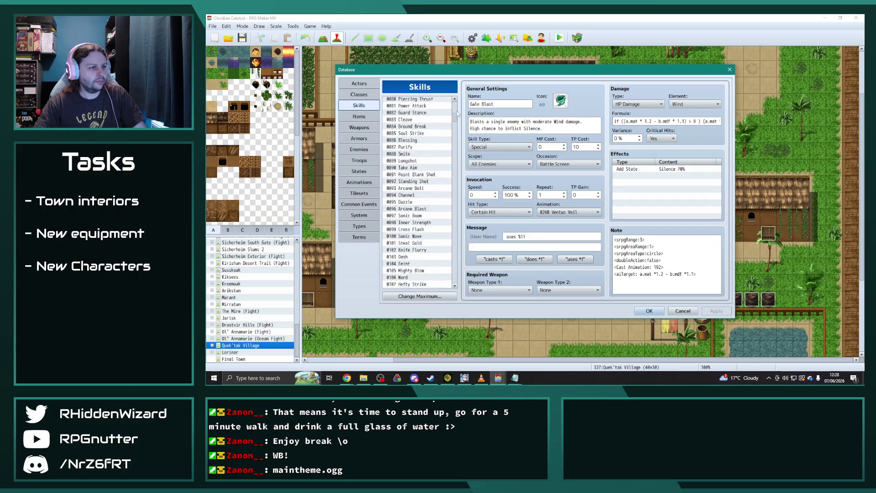
scroll(458, 114, "up", 18)
scroll(424, 166, "up", 2)
left_click(414, 130)
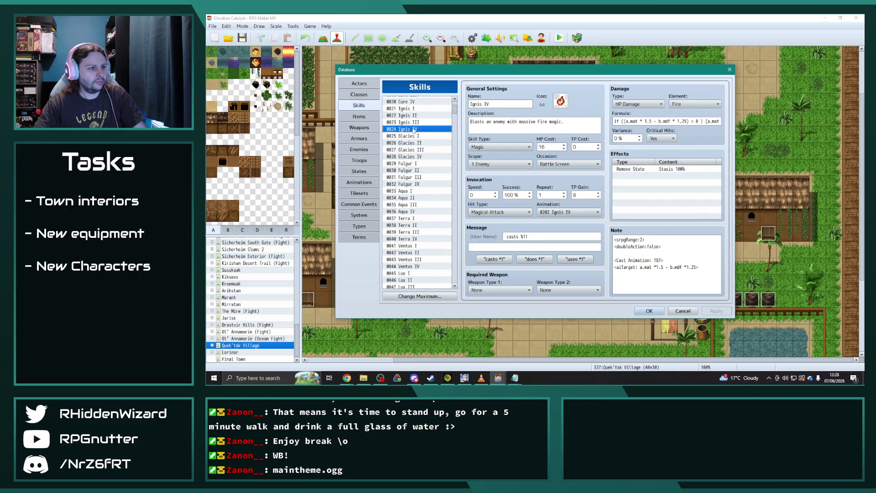
- Preview the 0202 Ignis IV animation, then select 0201 Ignis III for reference
left_click(359, 182)
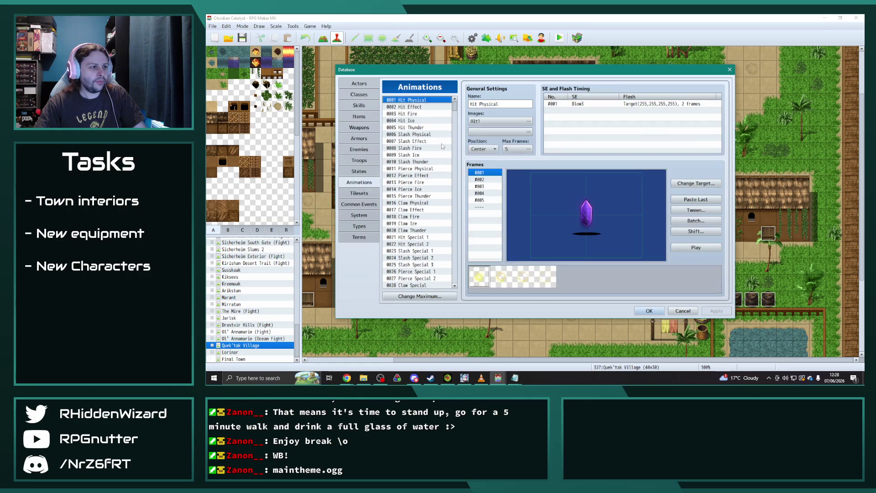
left_click_drag(453, 111, 454, 171)
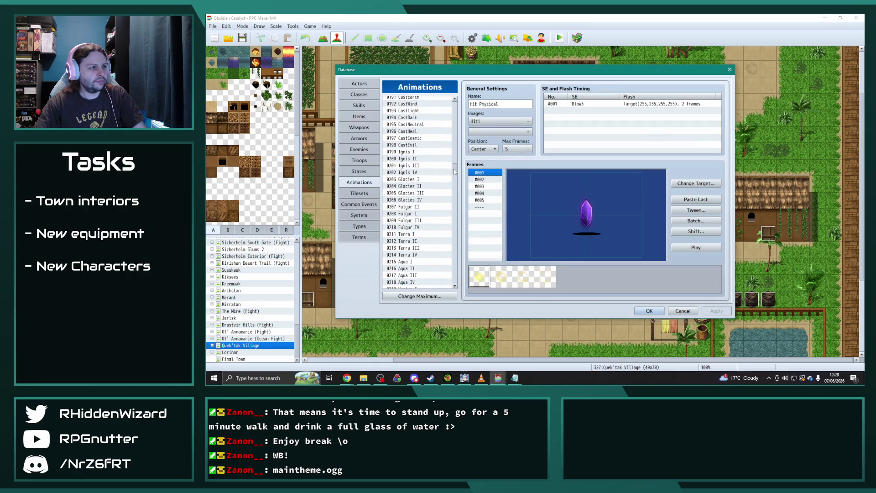
left_click(413, 172)
left_click(696, 248)
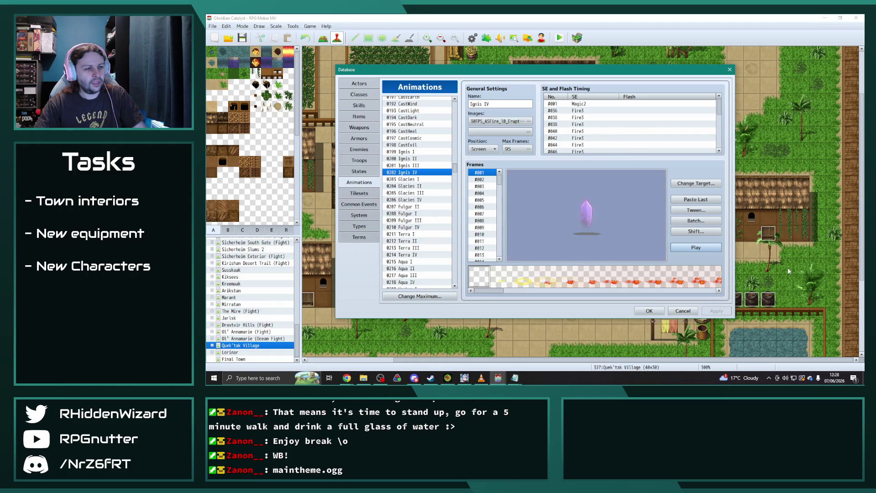
left_click(424, 168)
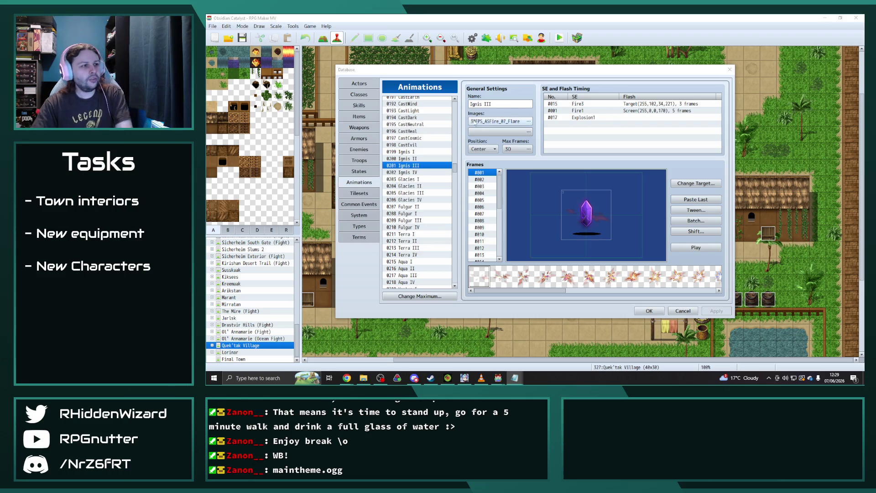
left_click_drag(454, 171, 454, 278)
- Name the empty animation slot 0555 'Flame Tornado'
left_click(401, 251)
left_click(506, 104)
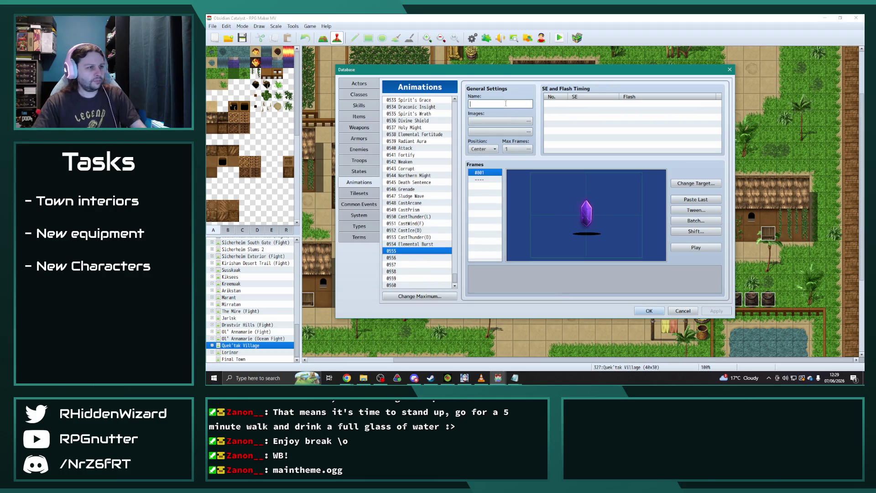
type("Flame Tornado")
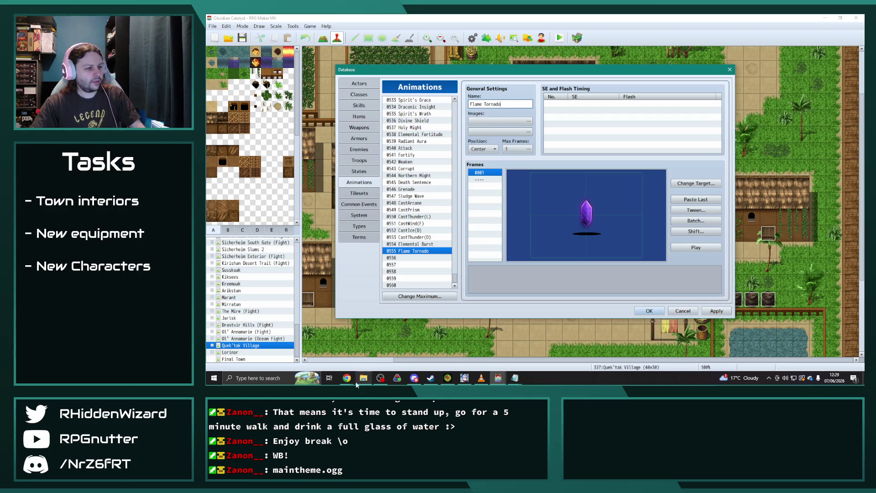
- Copy the 30FPS_ASFire_06_Scorch sheet into Radiant Army IV\img\animations
left_click(357, 385)
left_click(748, 133)
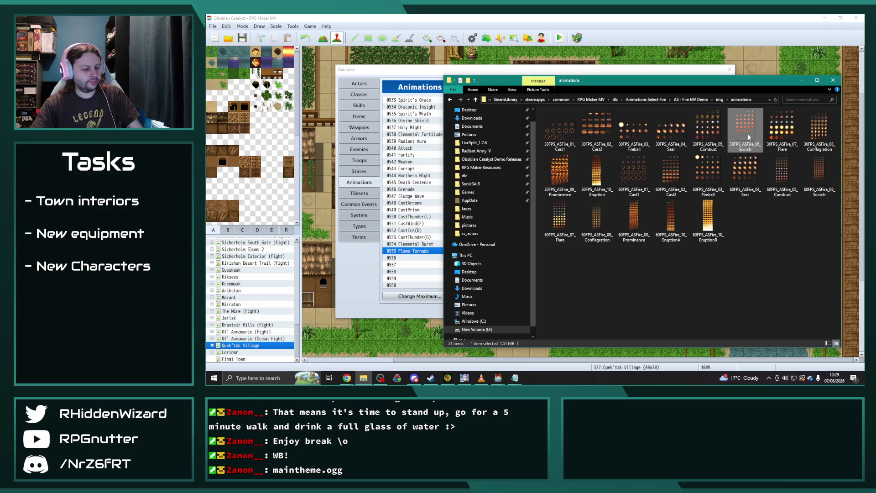
key("super+e")
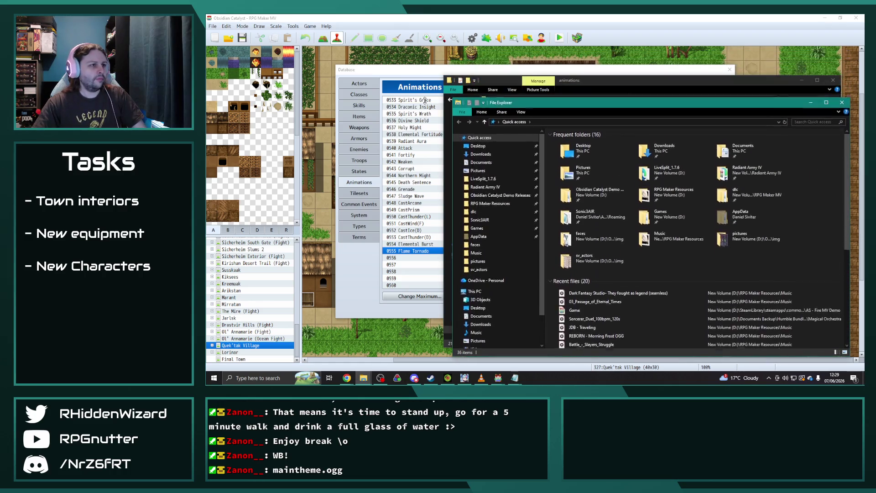
left_click_drag(570, 106, 336, 39)
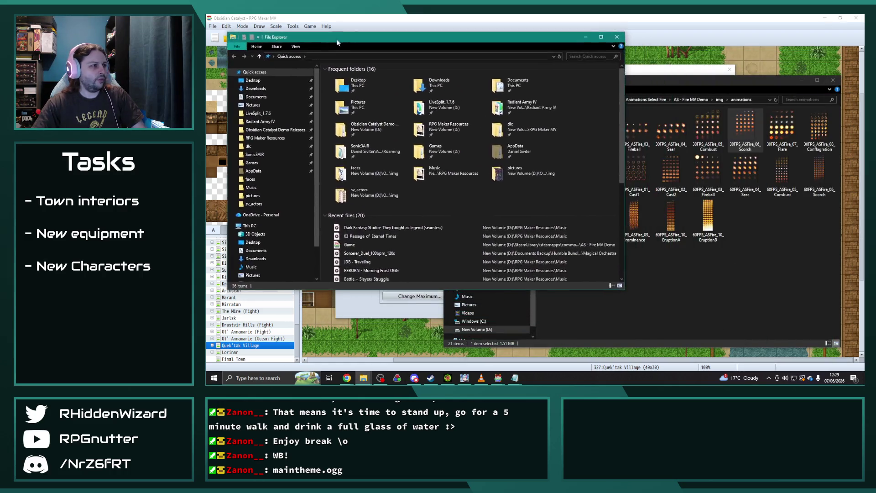
left_click(252, 121)
left_click(336, 113)
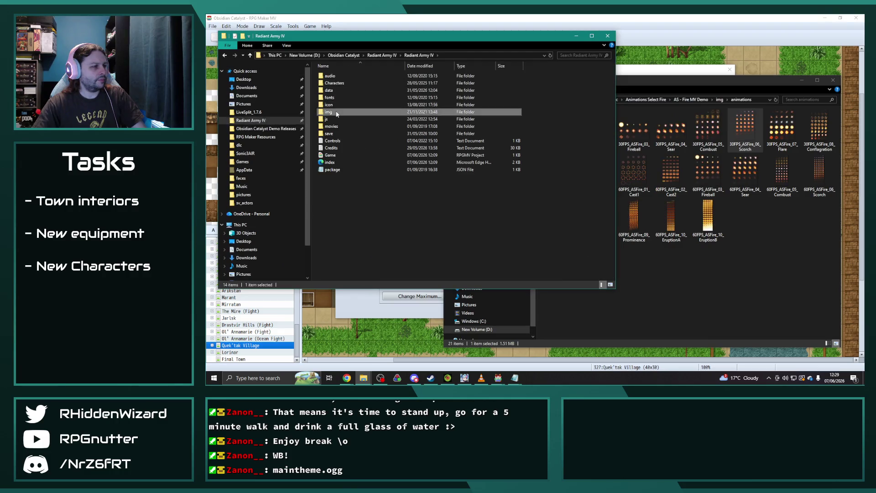
double_click(336, 112)
double_click(349, 76)
key("ctrl+v")
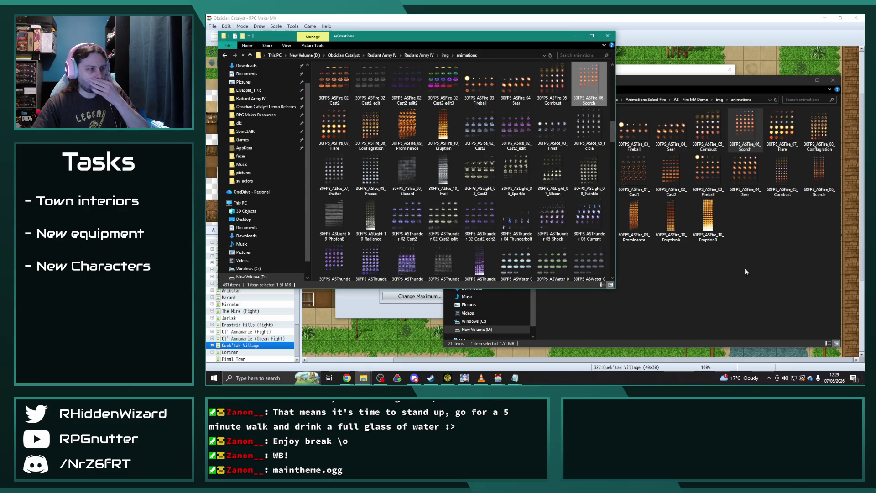
left_click(770, 247)
left_click(498, 378)
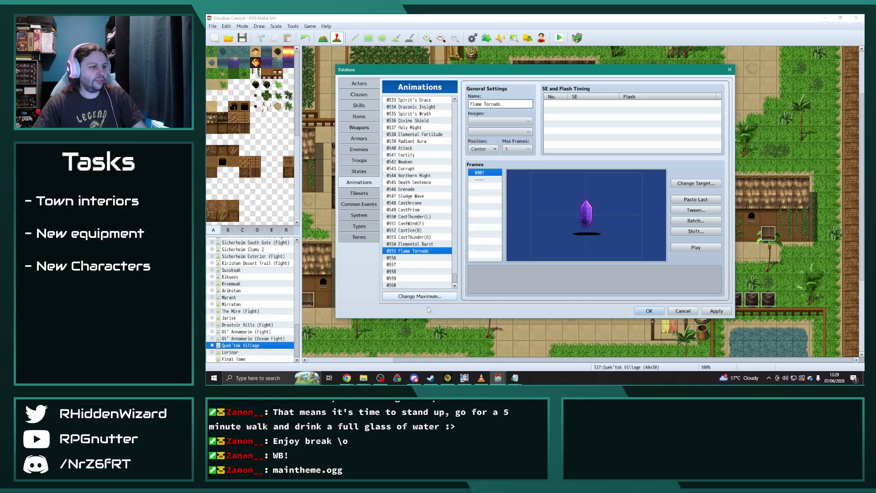
- Paste the demo's 009_Prominence_30FPS animation into Obsidian Catalyst slot 0555
mouse_move(498, 378)
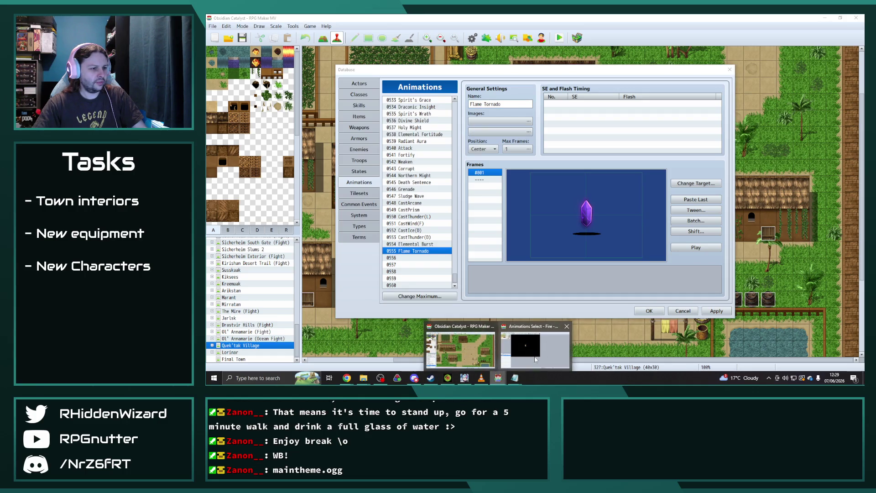
left_click(535, 359)
left_click(430, 258)
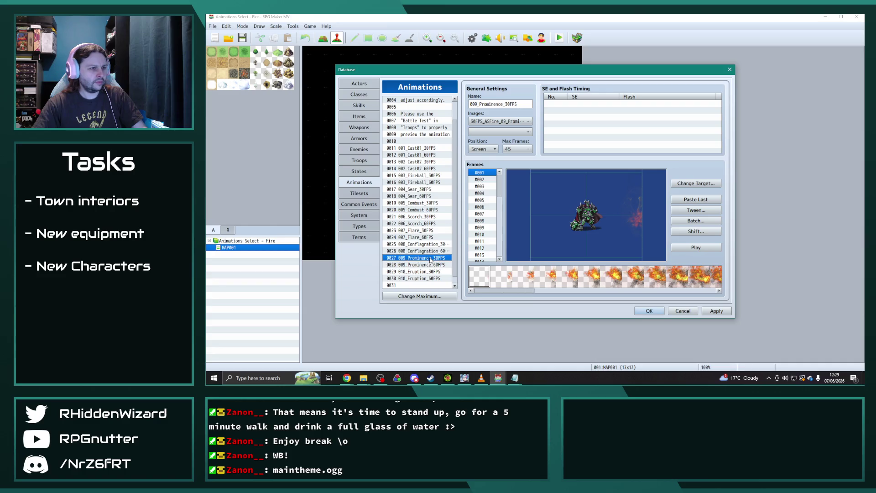
mouse_move(497, 378)
left_click(456, 349)
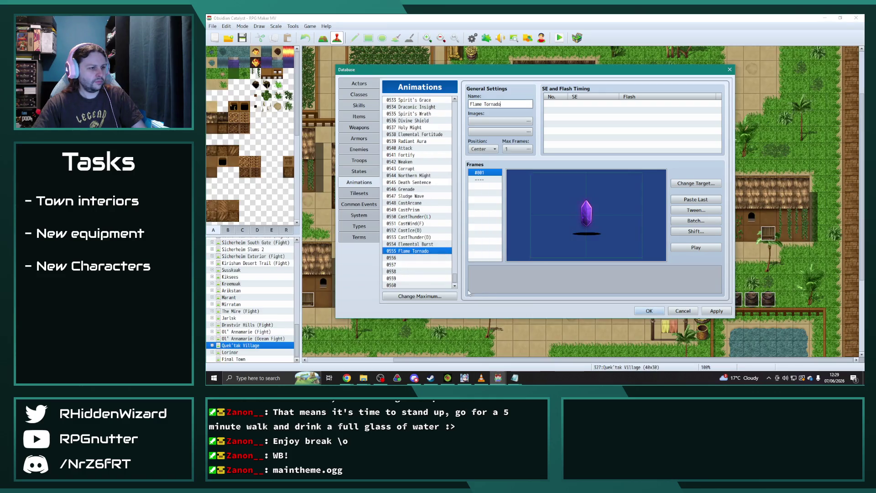
key("ctrl+v")
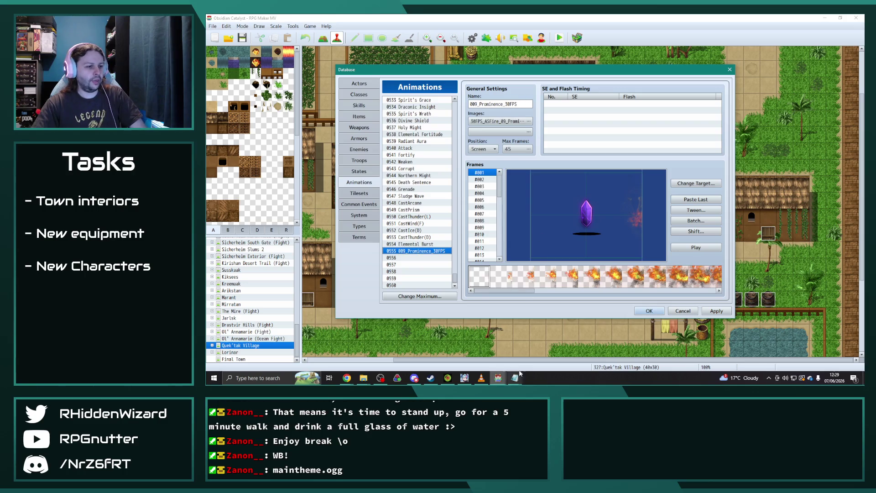
- Replace slot 0555 with the demo's 006_Scorch_30FPS animation and preview it
left_click(497, 378)
left_click(541, 352)
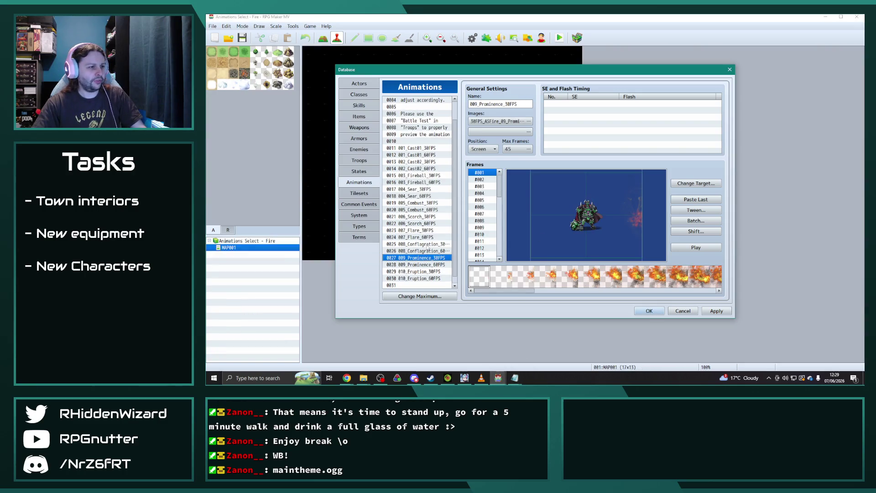
left_click(420, 217)
left_click(497, 377)
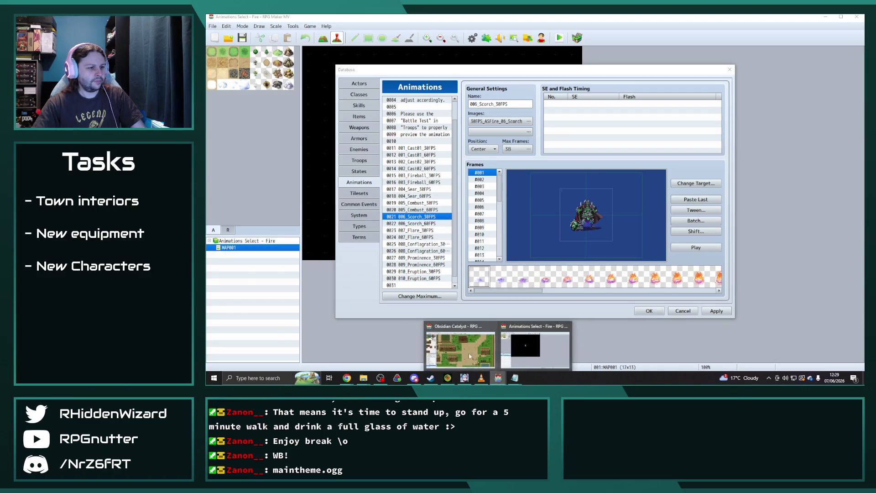
left_click(460, 344)
key("ctrl+v")
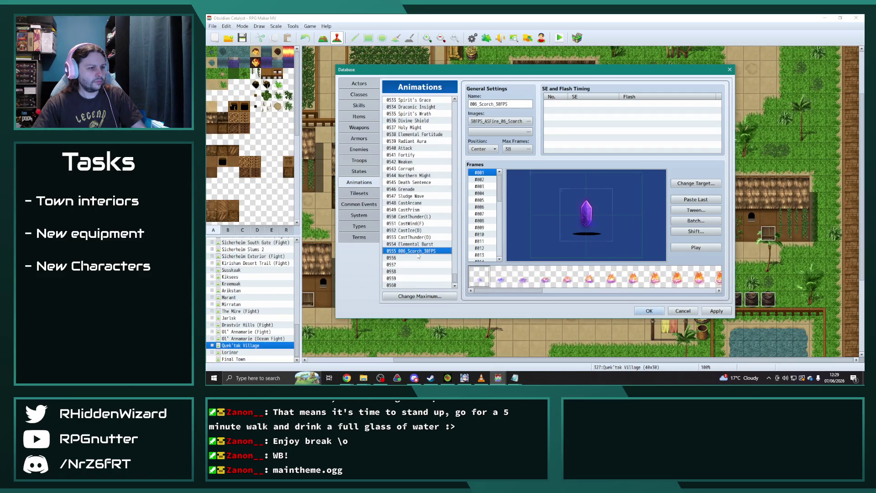
left_click(703, 250)
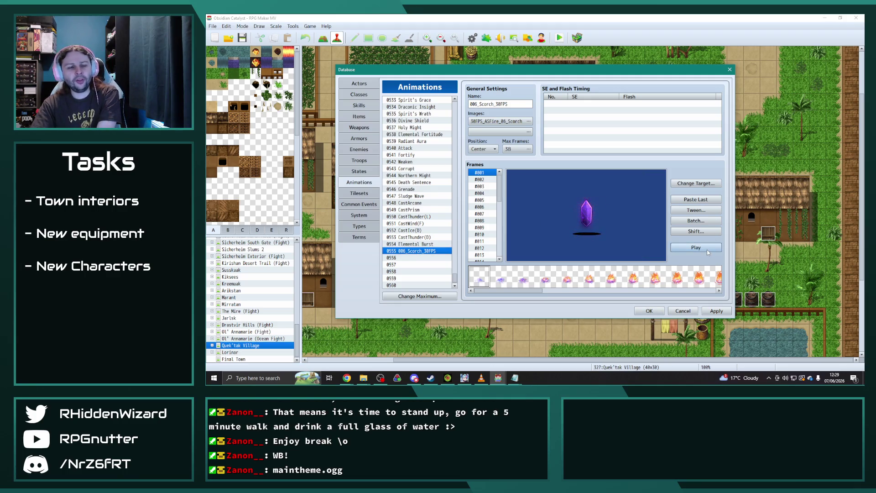
- Rename animation 0555 to 'Flame Tornado' and apply the change
double_click(519, 106)
type("F")
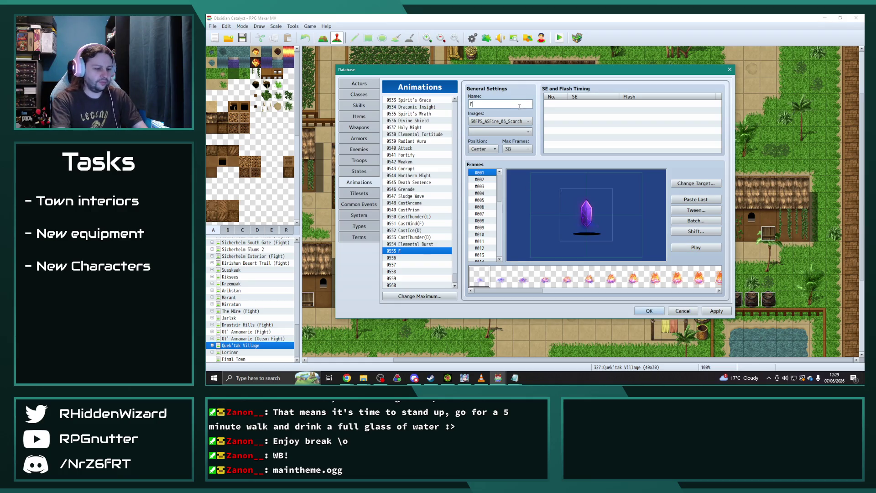
type("lame Tornado")
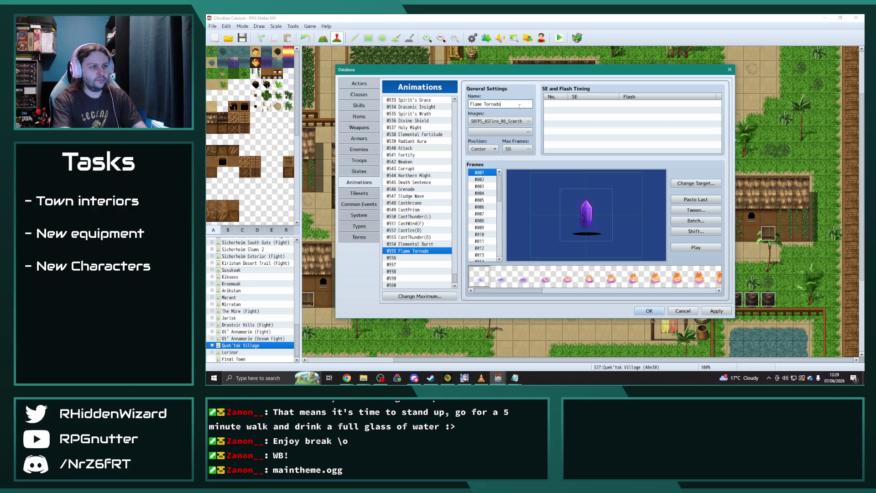
left_click(714, 310)
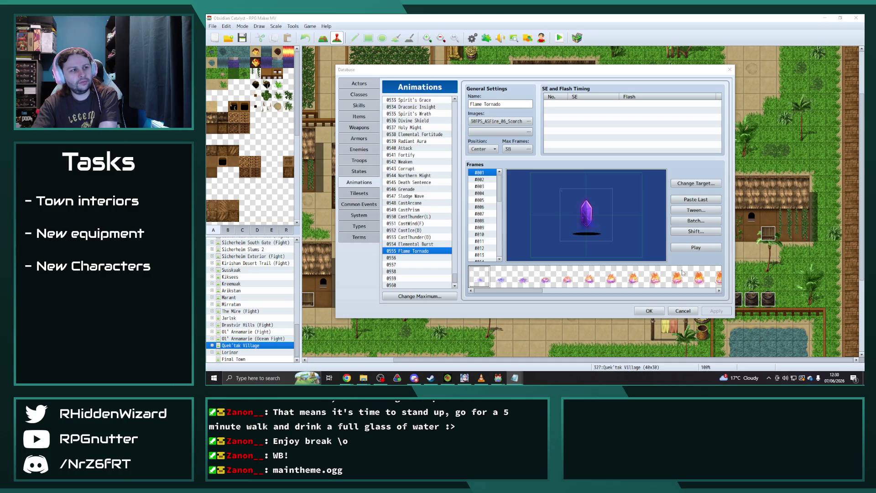
scroll(427, 247, "up", 13)
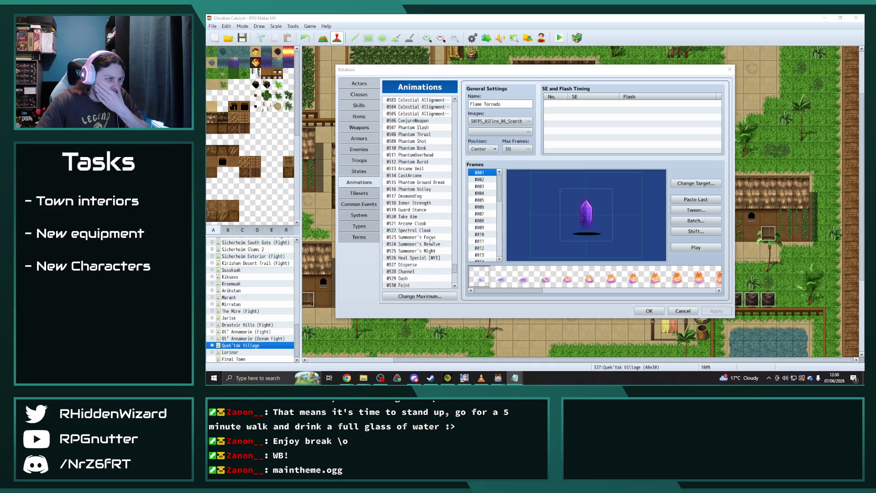
scroll(459, 260, "up", 6)
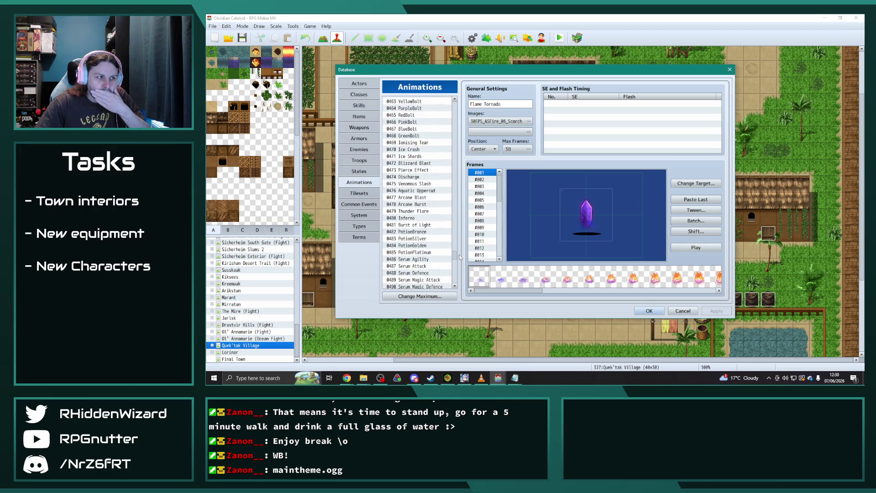
scroll(460, 249, "up", 5)
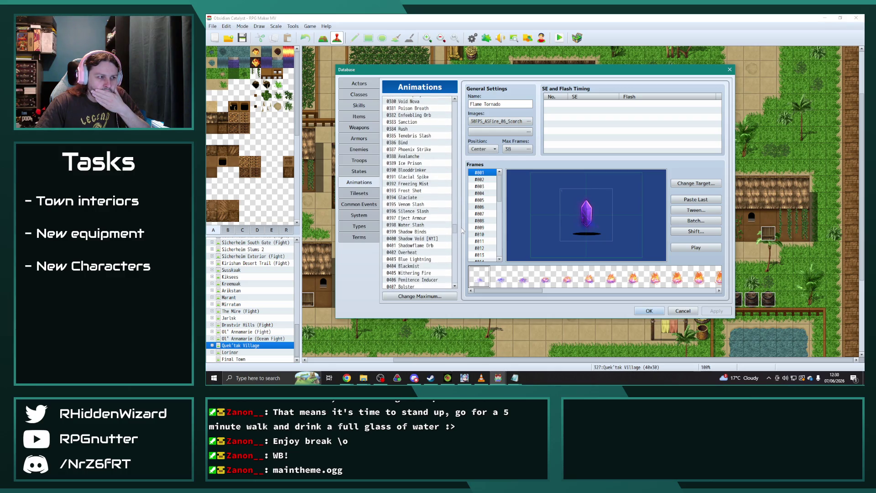
scroll(462, 226, "up", 5)
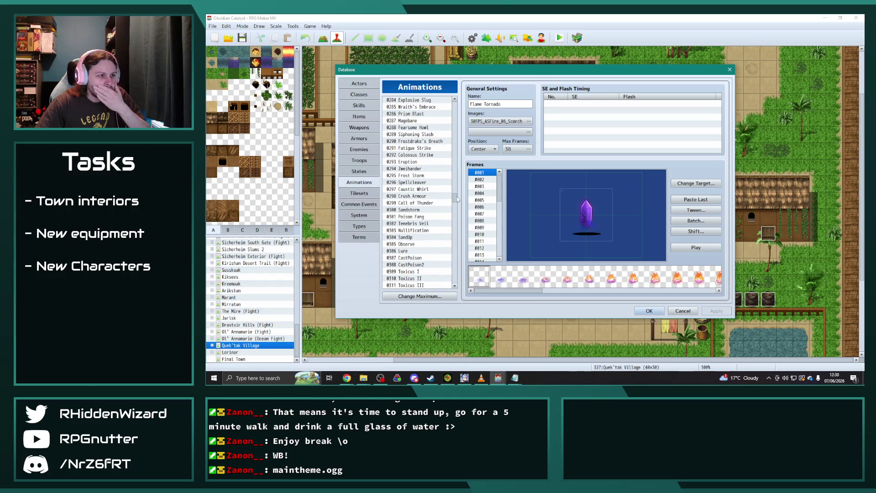
scroll(456, 191, "up", 2)
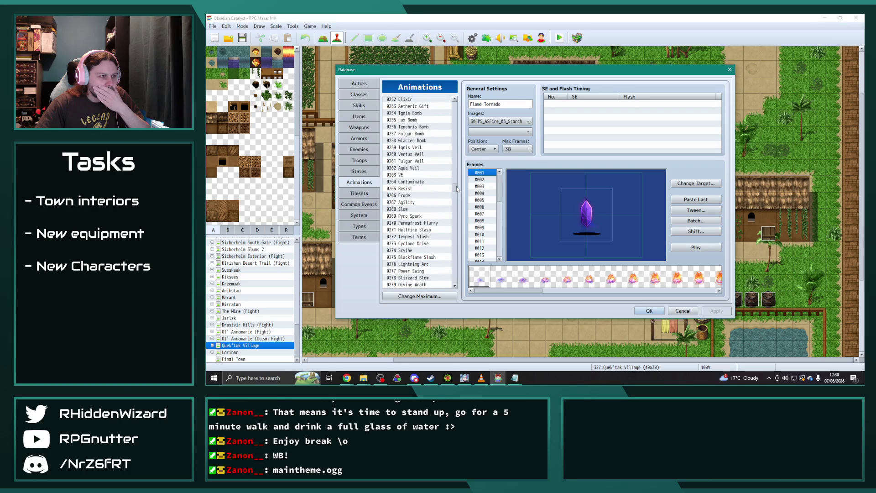
left_click(365, 103)
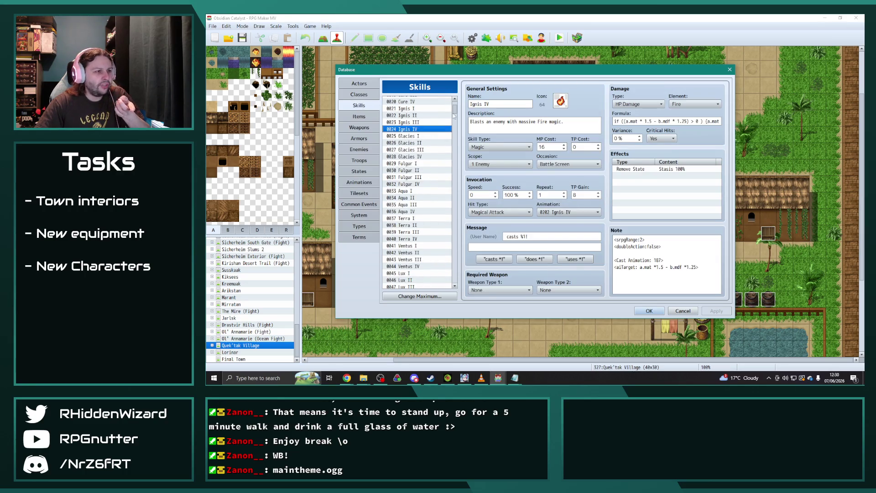
scroll(454, 157, "up", 4)
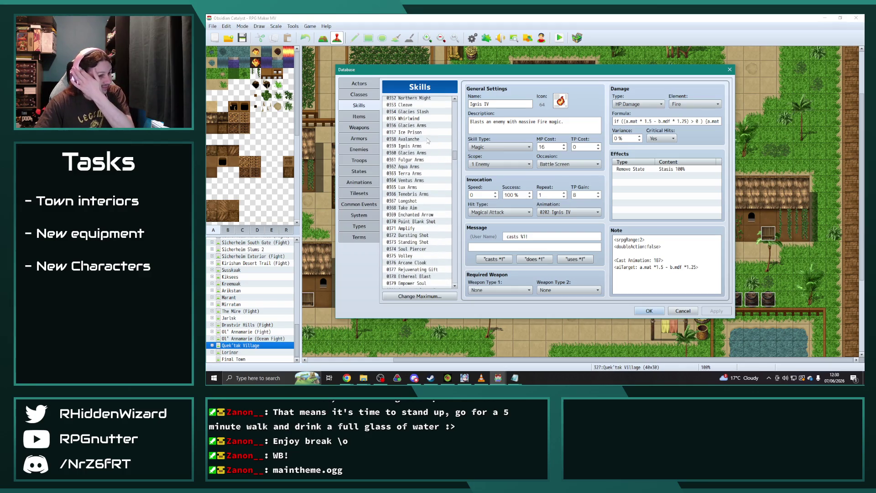
scroll(431, 184, "up", 7)
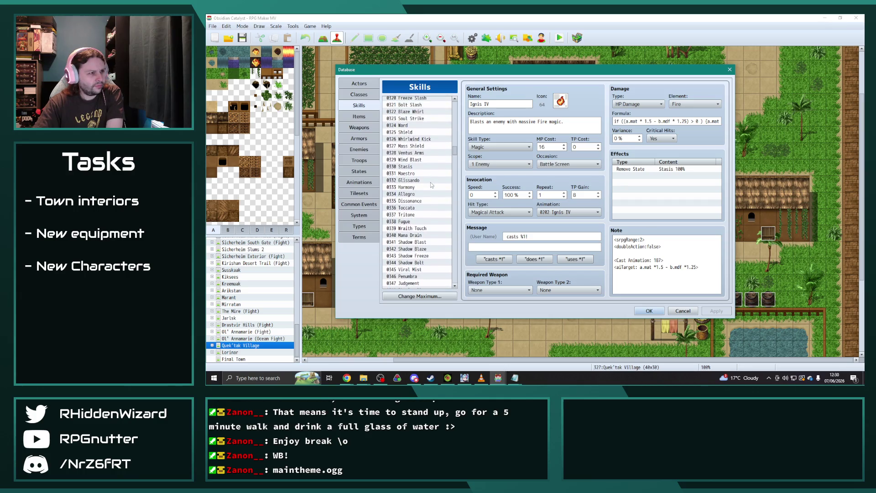
scroll(431, 184, "up", 2)
left_click(409, 146)
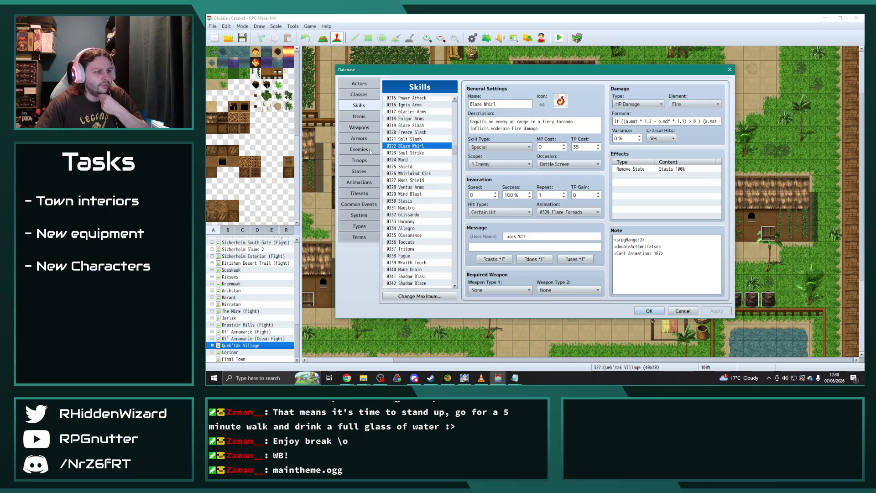
left_click(359, 182)
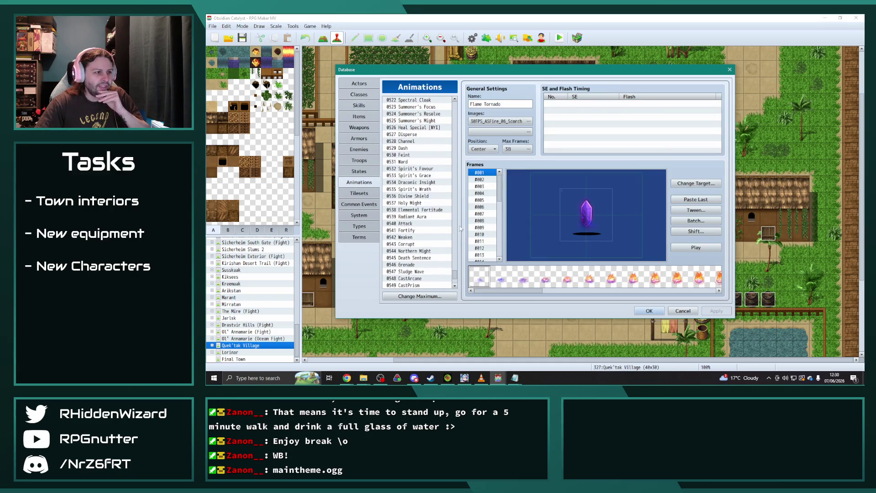
- Preview the existing 0329 Flame Tornado animation
left_click(456, 240)
left_click_drag(456, 241, 453, 203)
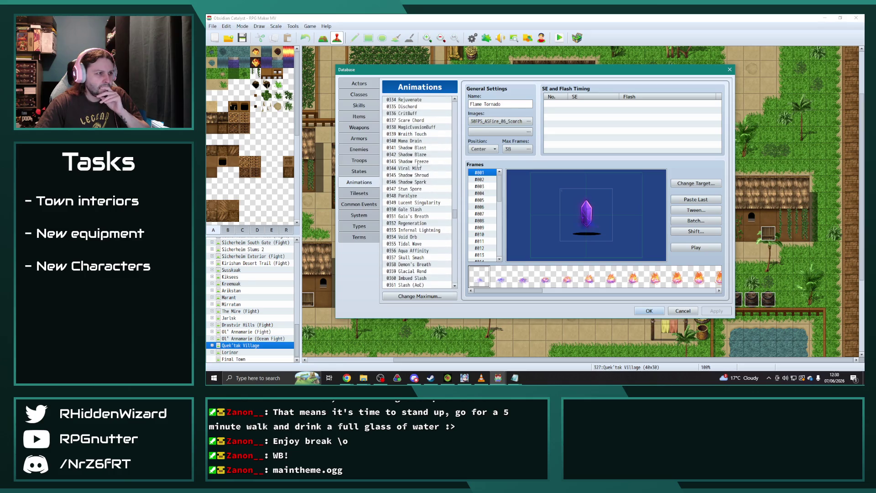
scroll(419, 166, "up", 2)
left_click(413, 99)
left_click(695, 247)
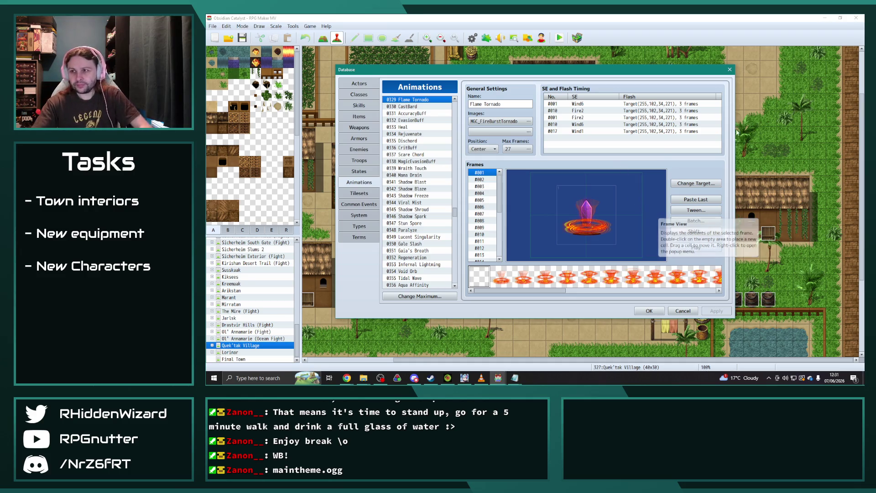
- Return to the Animations list and select the empty slot 0556
key("alt+Tab")
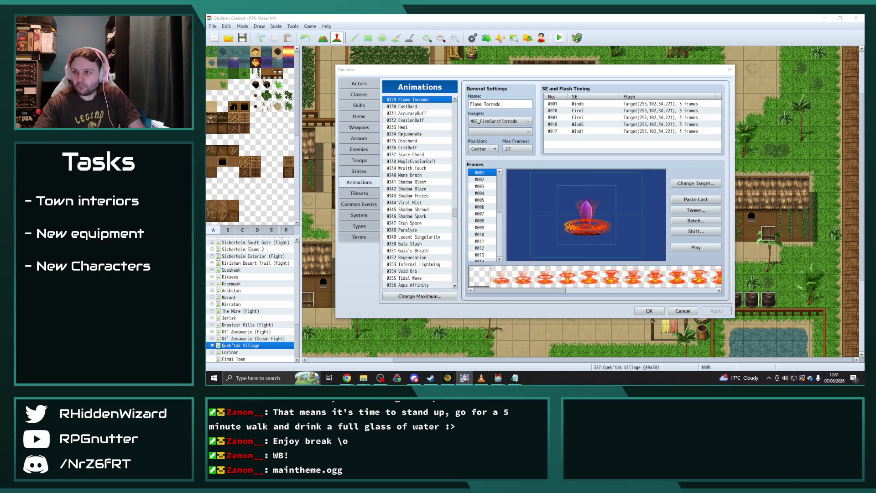
key("alt+Tab")
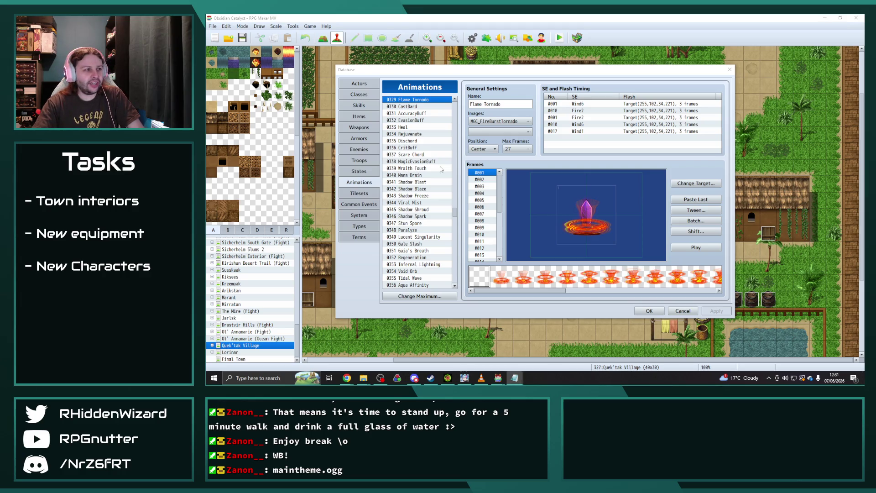
left_click_drag(456, 217, 454, 277)
left_click(410, 257)
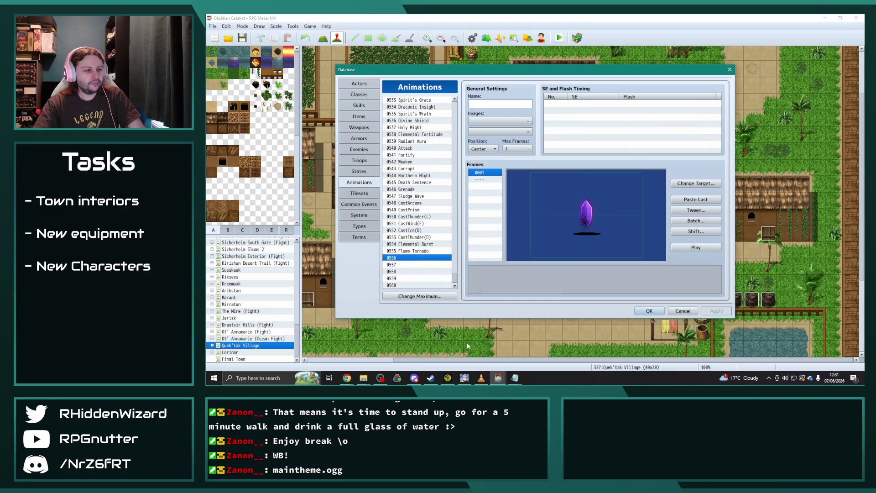
- Close the Fire demo's database without saving changes, then close the Fire demo project
mouse_move(498, 378)
left_click(529, 345)
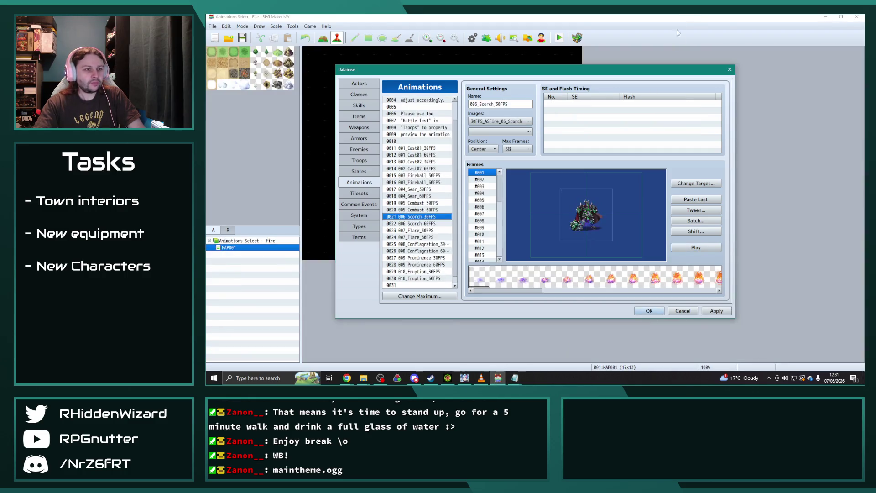
left_click(729, 70)
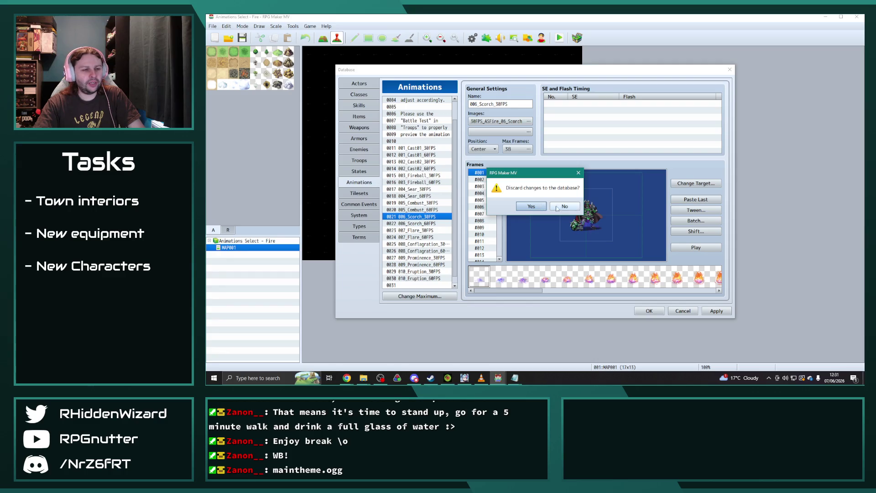
left_click(532, 206)
left_click(856, 17)
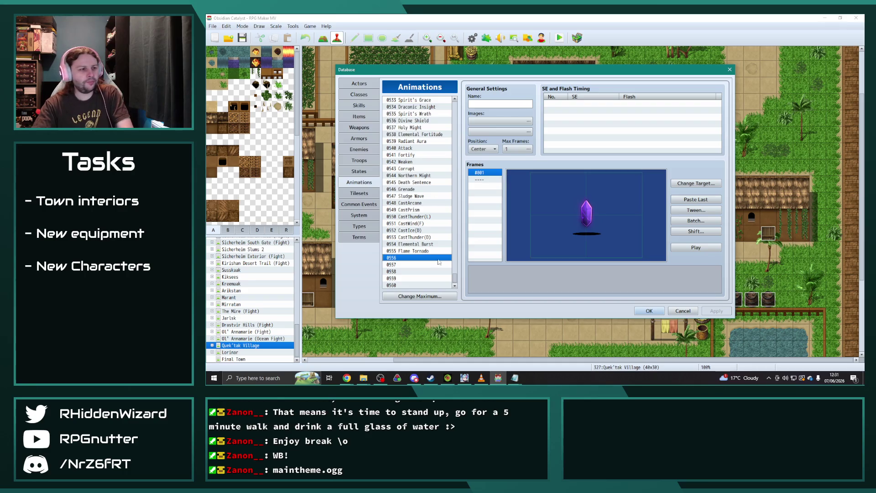
- Bring the Fire DLC animations folder forward and go up to the dlc folder
left_click(363, 378)
left_click(339, 355)
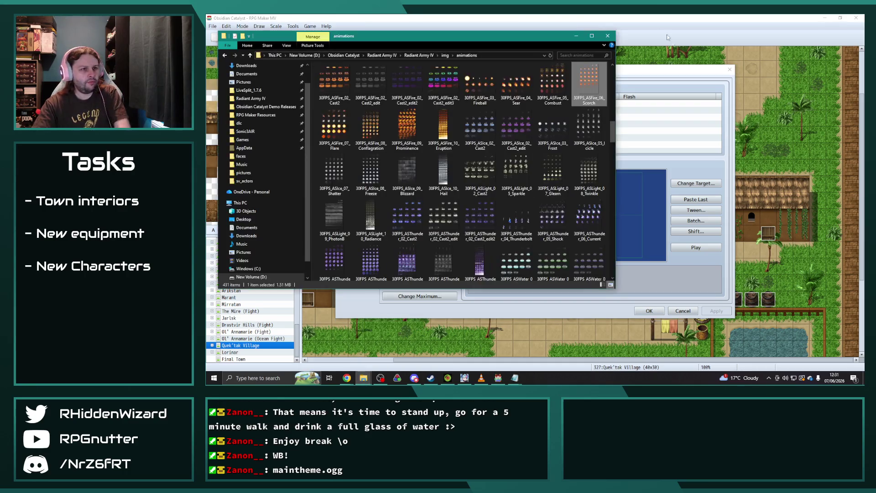
left_click(364, 379)
left_click(398, 347)
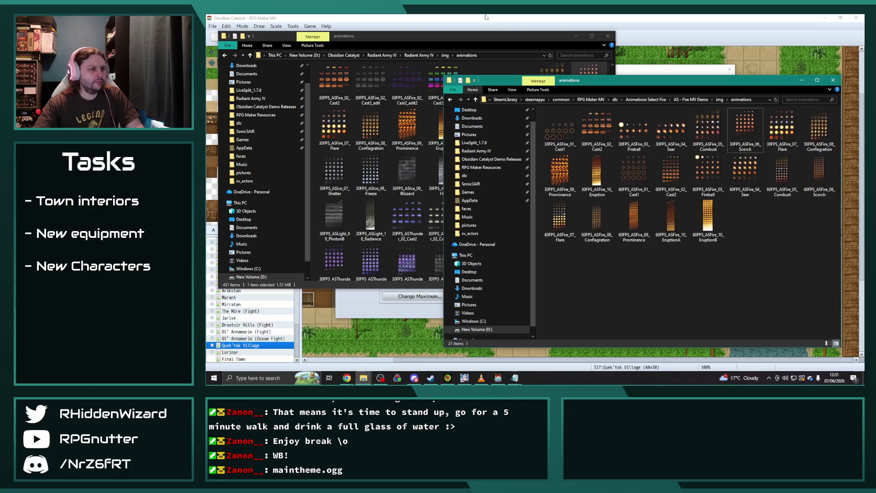
left_click(614, 100)
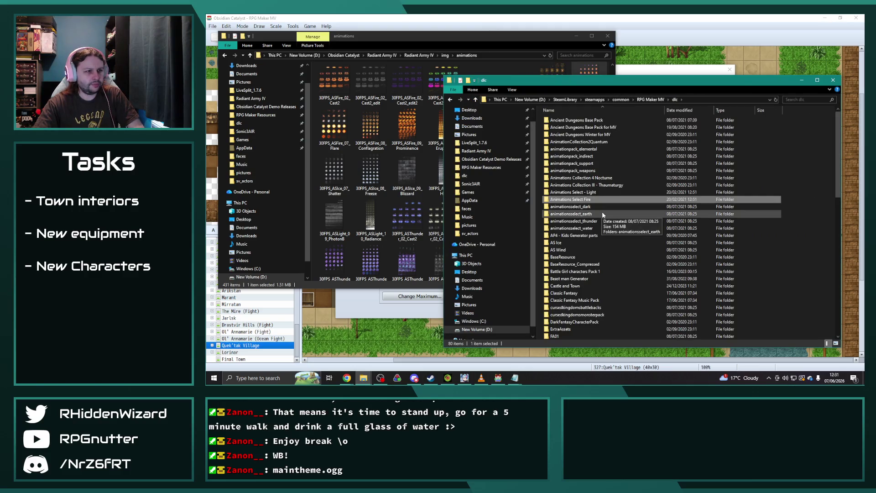
scroll(611, 221, "down", 15)
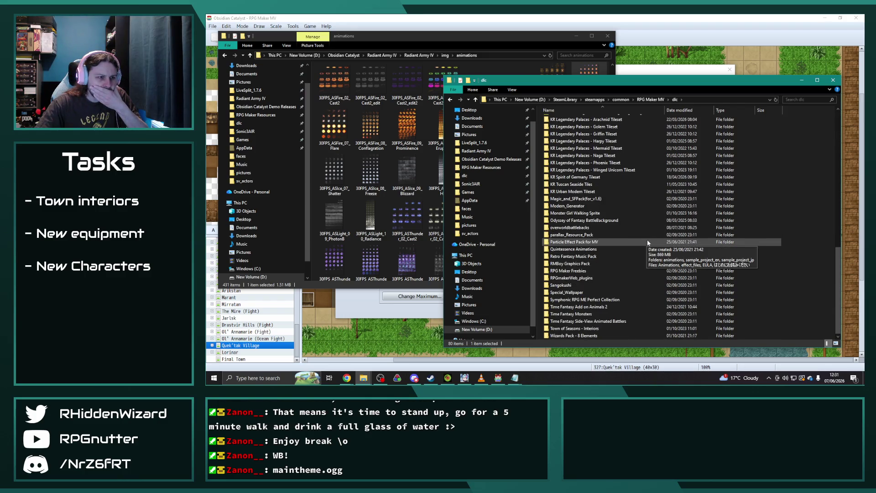
scroll(635, 254, "up", 7)
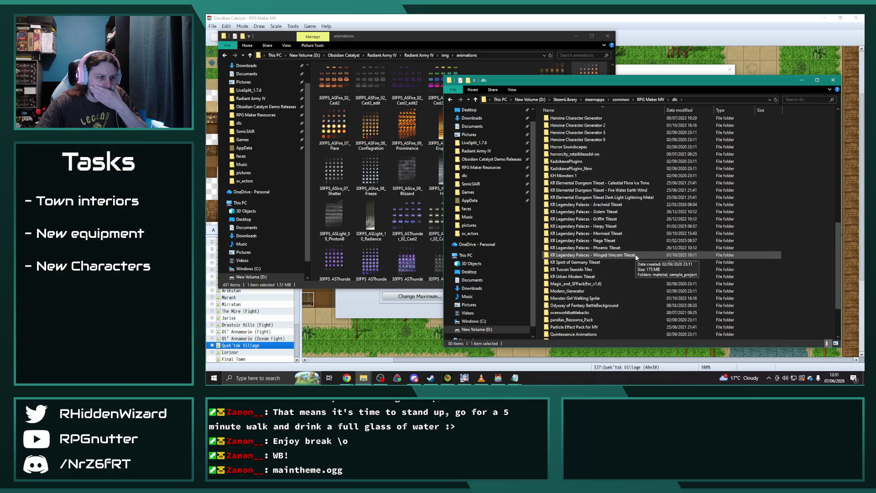
scroll(641, 264, "up", 9)
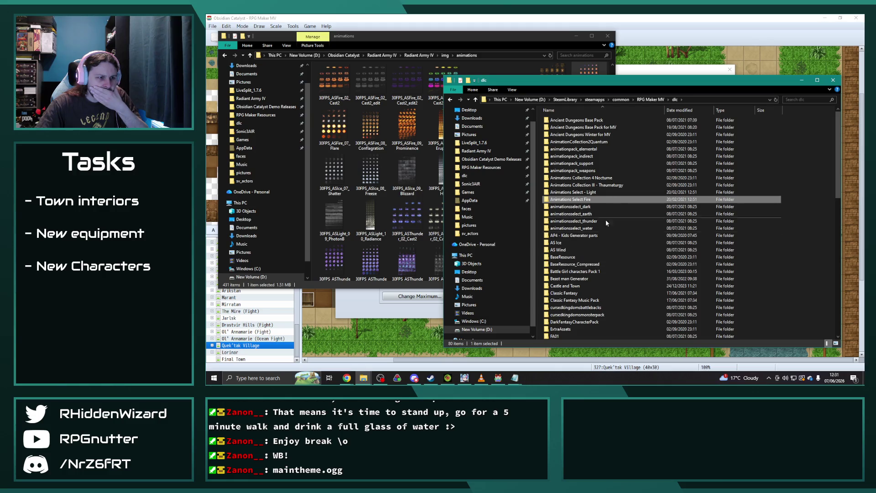
- Open AS Ice > AS - Ice MV Demo, launch its Game project and show Database Animations
double_click(590, 242)
double_click(570, 134)
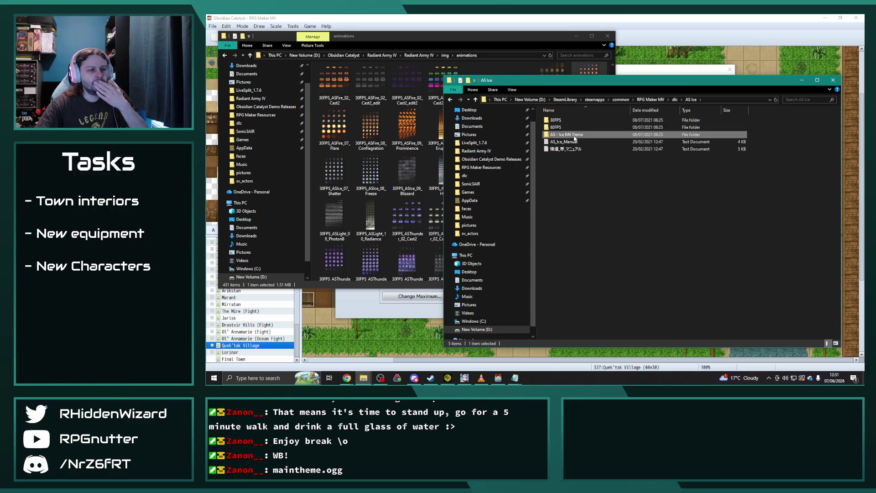
double_click(562, 177)
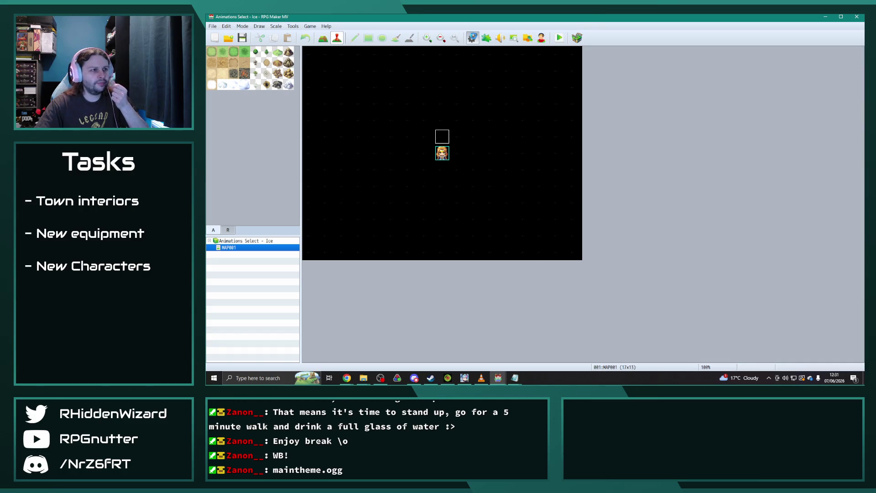
left_click(472, 38)
left_click(359, 182)
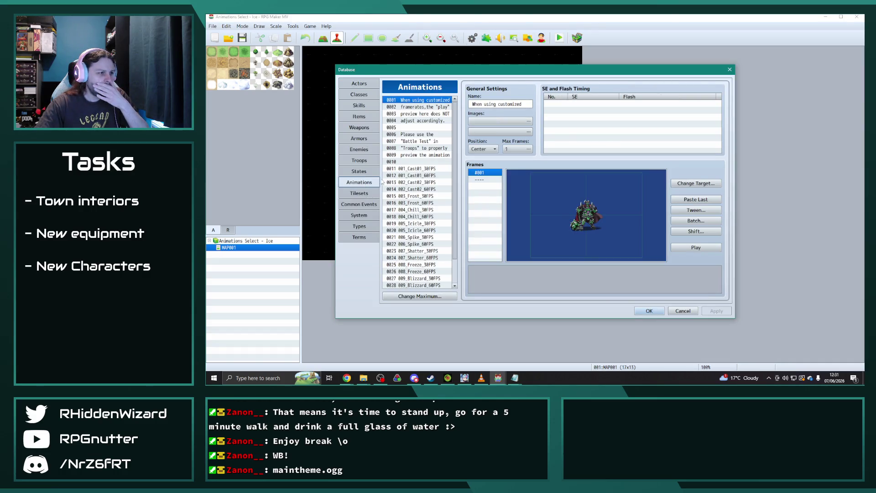
- Preview the 004_Chill_30FPS and 006_Spike_30FPS animations
left_click(416, 210)
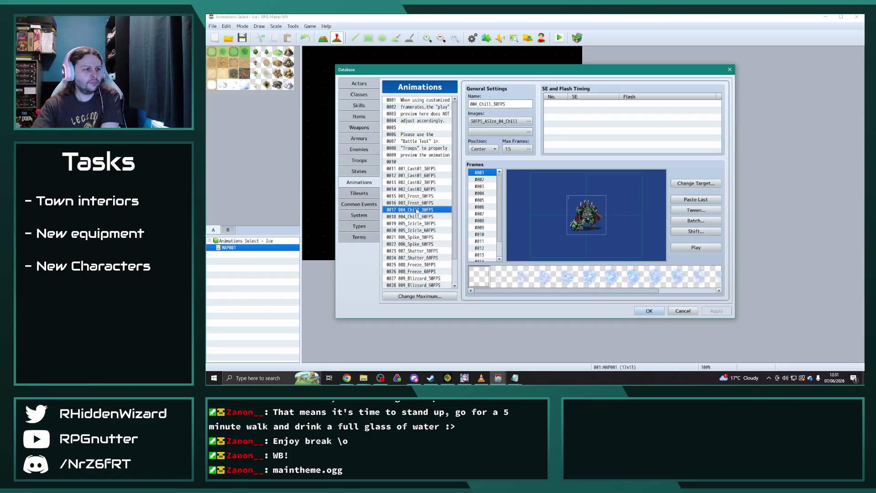
left_click(691, 246)
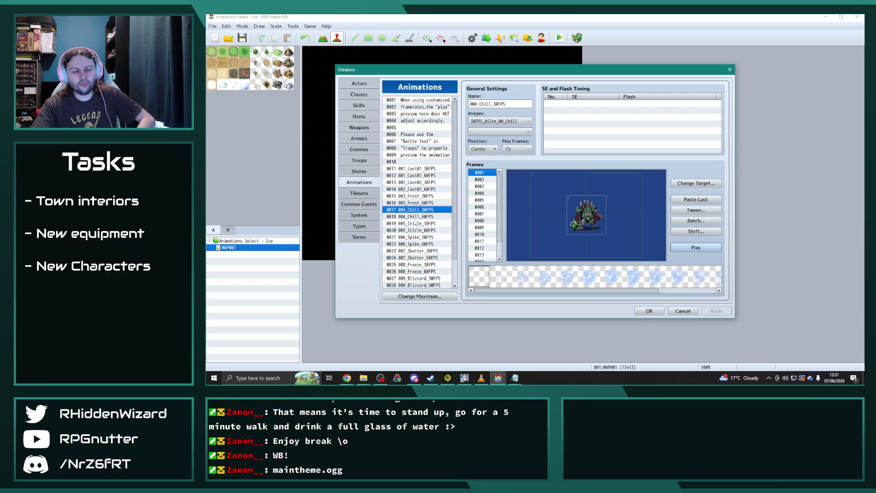
left_click(705, 249)
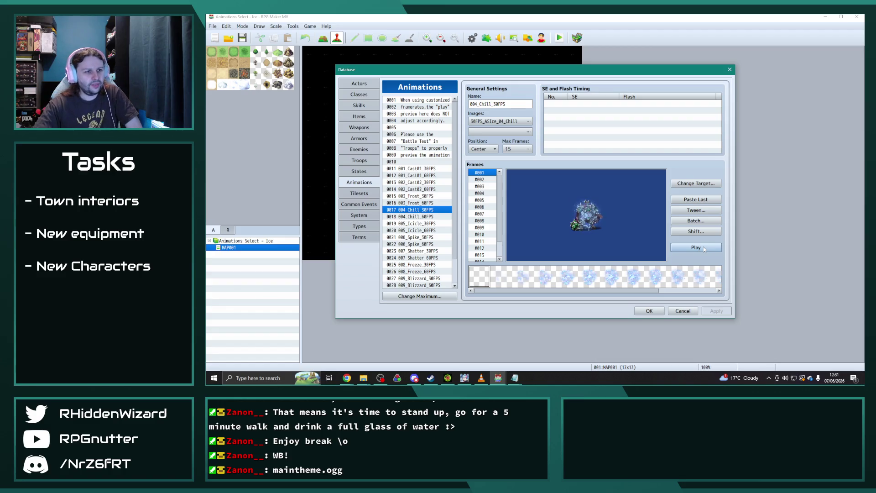
key("Down")
key("Down")
key("Down")
left_click(701, 248)
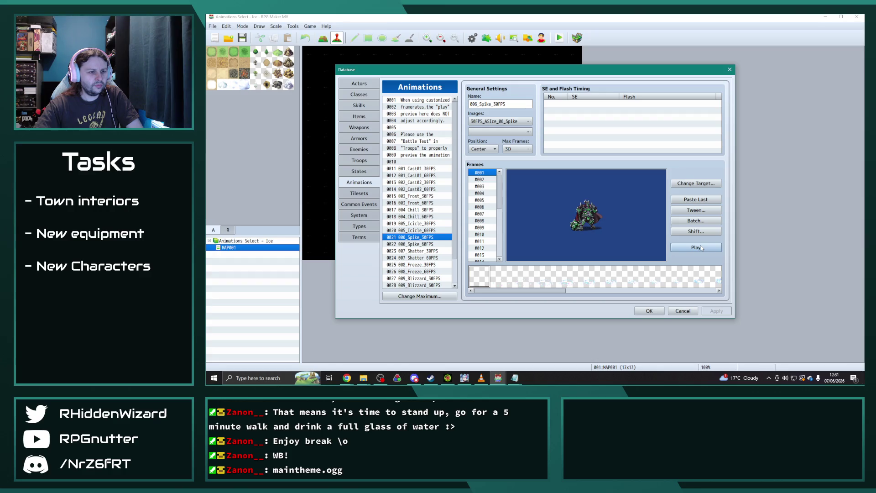
left_click(701, 247)
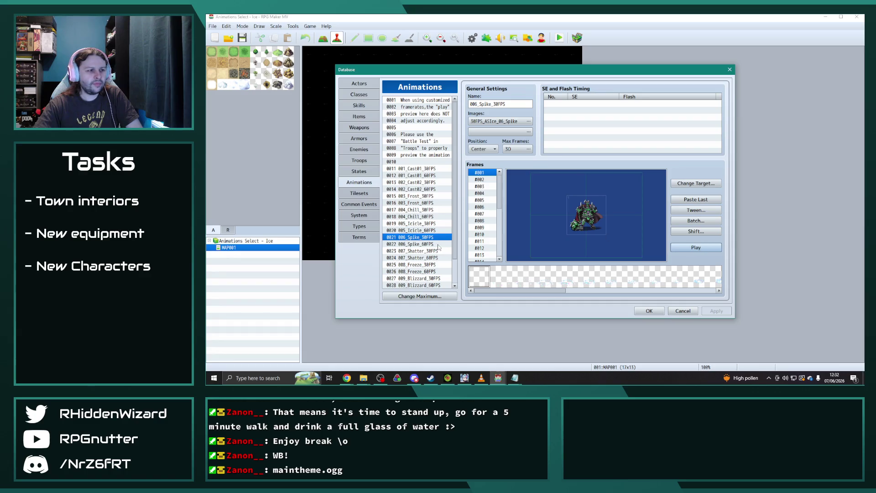
- Compare Hail, Chill and Icicle, ending with another preview of 006_Spike_30FPS
scroll(439, 247, "down", 1)
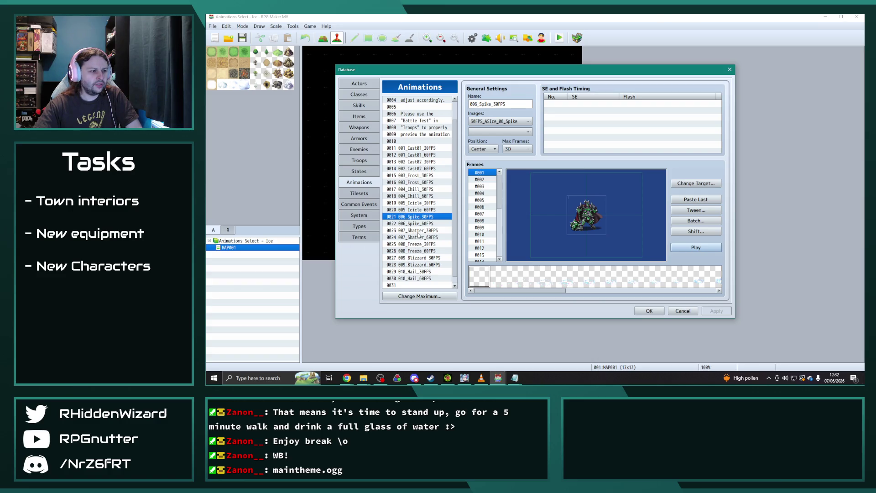
left_click(417, 272)
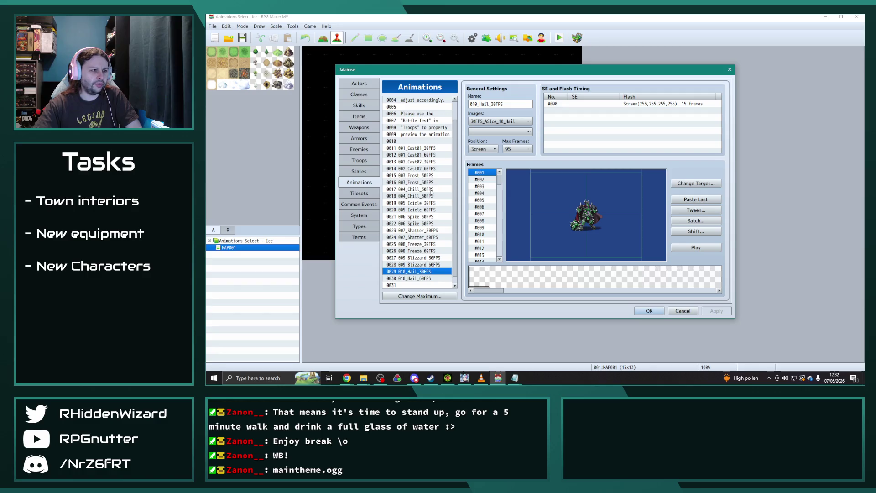
left_click(415, 189)
left_click(694, 248)
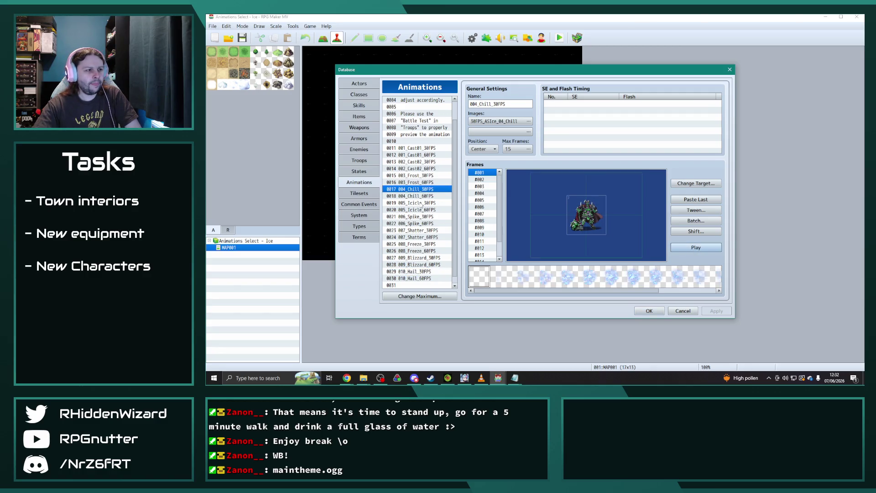
left_click(419, 203)
left_click(694, 249)
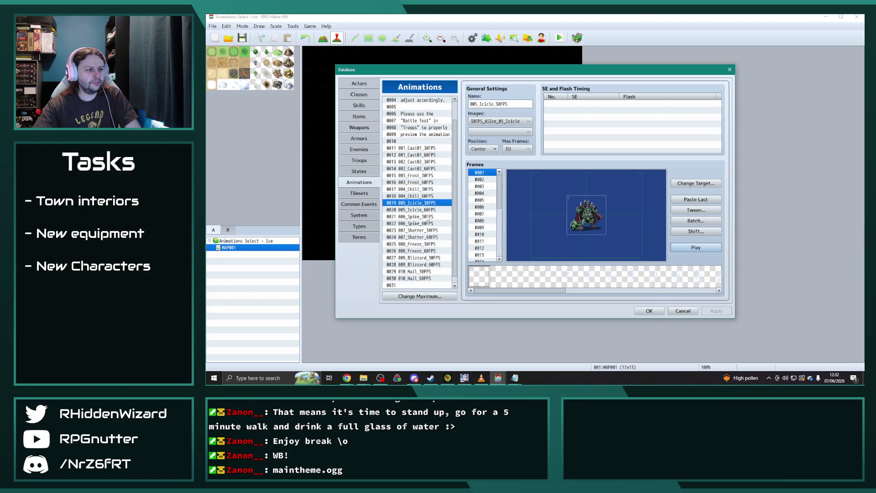
left_click(419, 216)
left_click(695, 247)
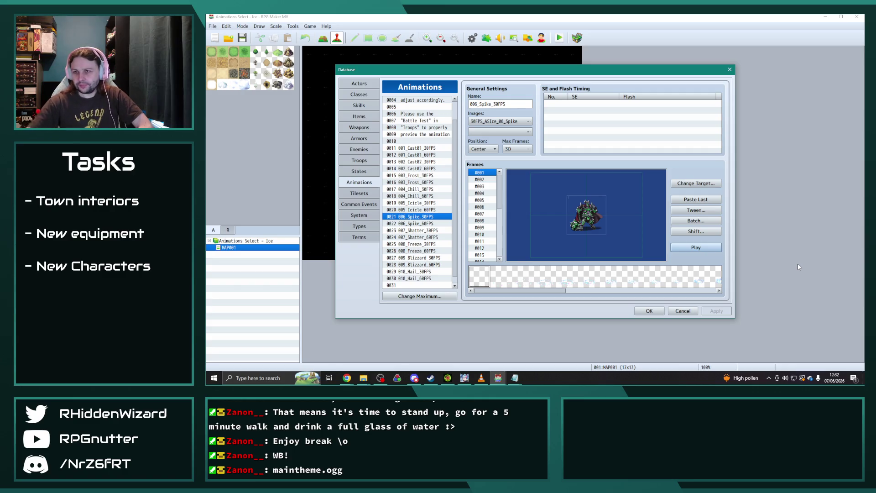
- Switch to the AS - Ice MV Demo folder in File Explorer
key("alt+Tab")
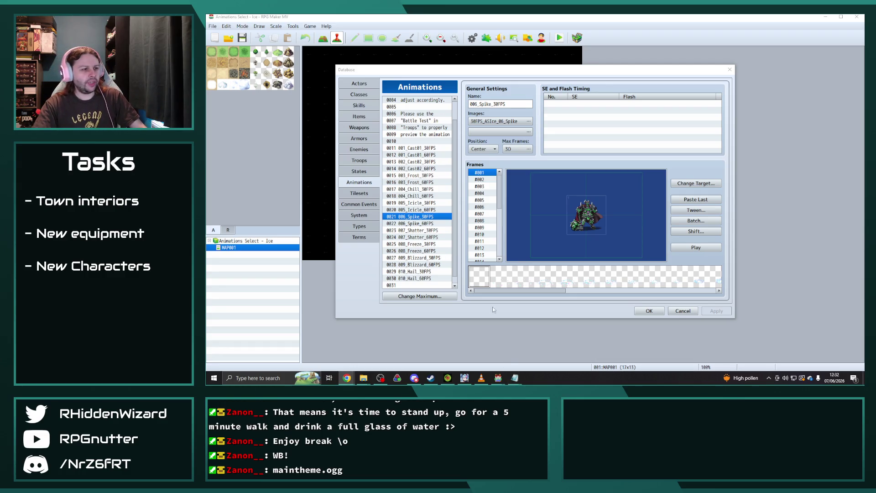
mouse_move(514, 378)
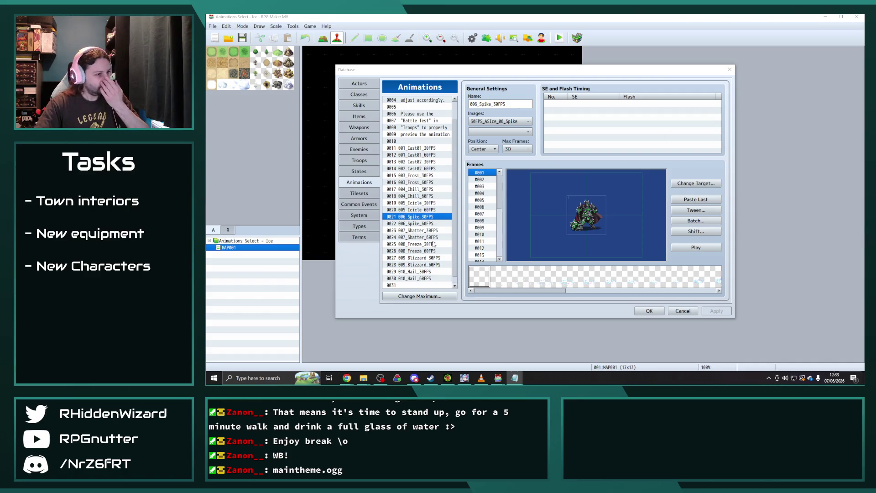
left_click(370, 379)
- Open the Ice demo's img\animations folder and pick the 30FPS_ASIce_06_Spike sheet
mouse_move(370, 378)
left_click(331, 349)
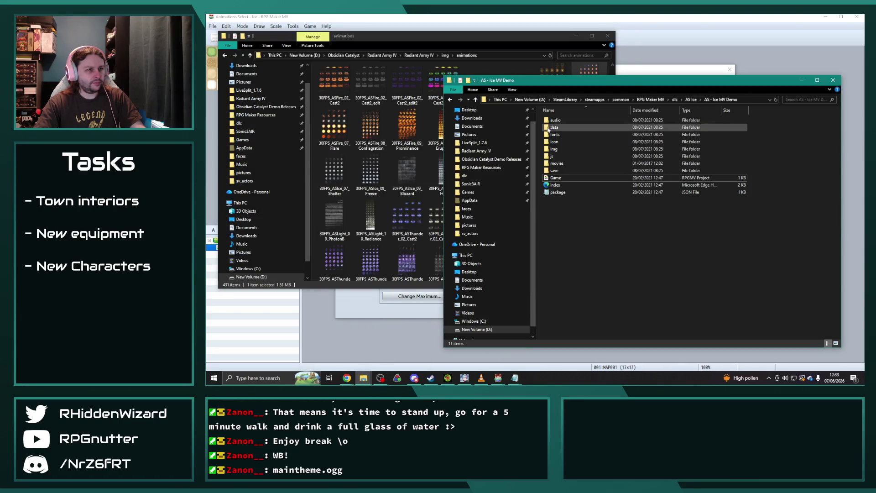
double_click(559, 149)
double_click(570, 116)
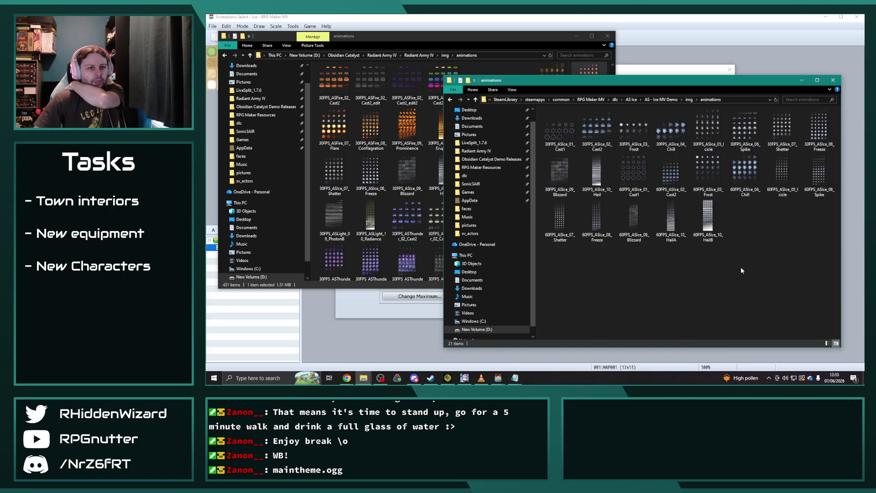
left_click(741, 133)
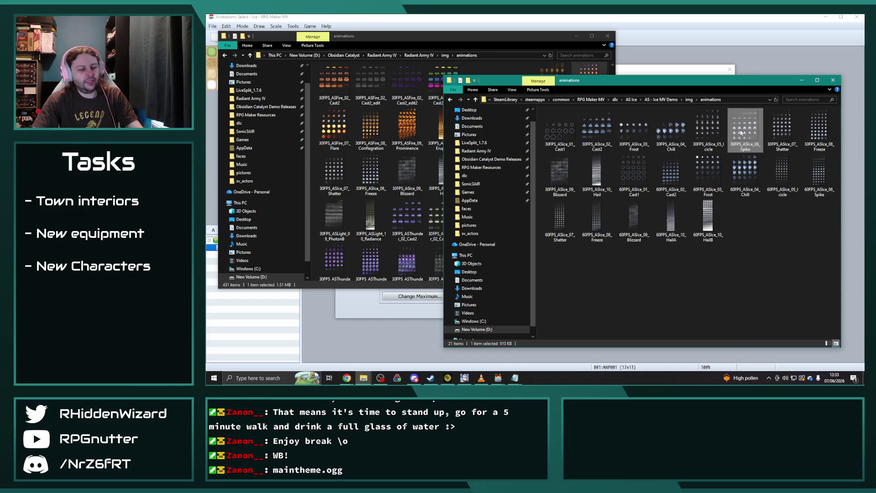
- Paste the Spike sheet into Radiant Army IV's animations folder and return to Obsidian Catalyst
left_click(505, 41)
key("ctrl+v")
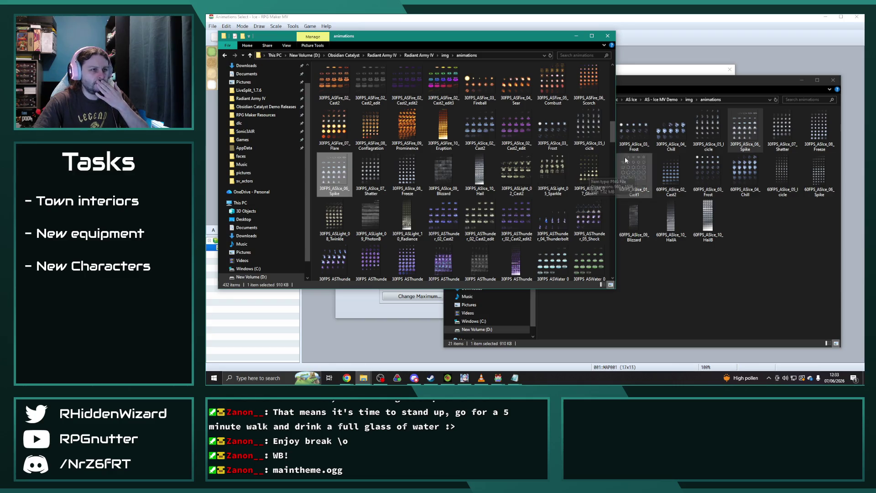
left_click(633, 18)
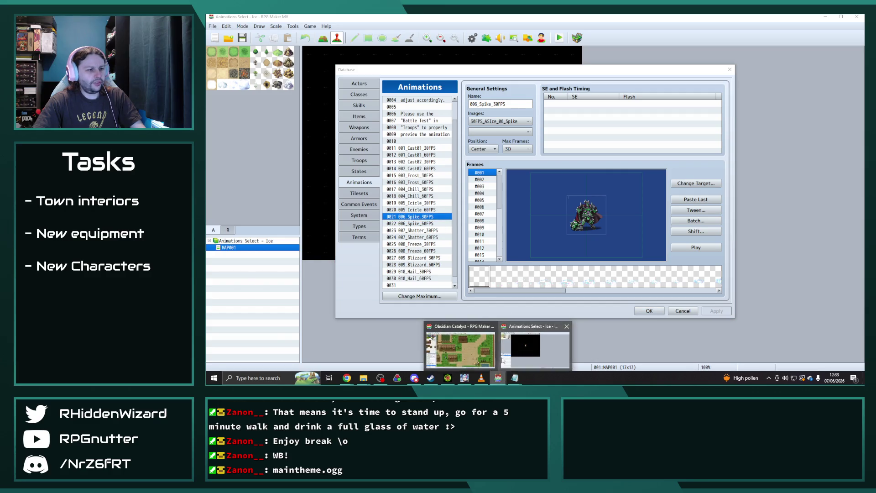
left_click(460, 349)
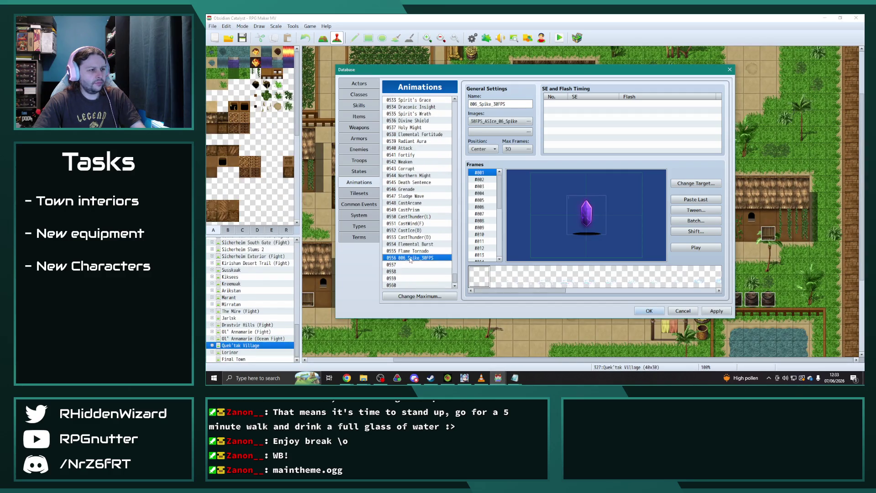
- Rename animation 0556 to 'Frozen Impale', correcting the typo, and apply
double_click(512, 103)
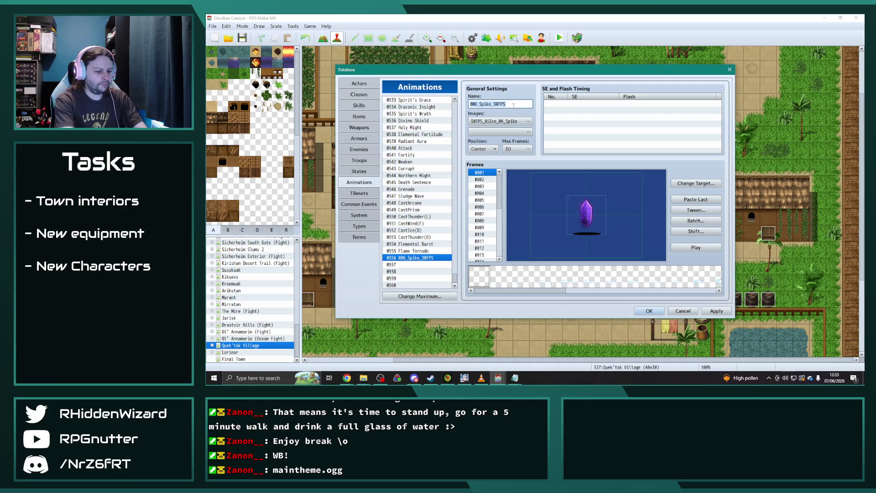
type("Frozen Implae")
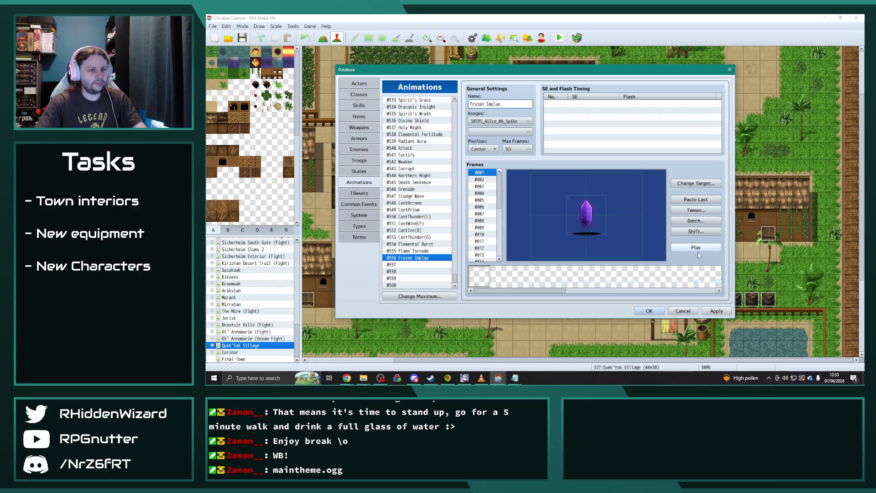
left_click(701, 249)
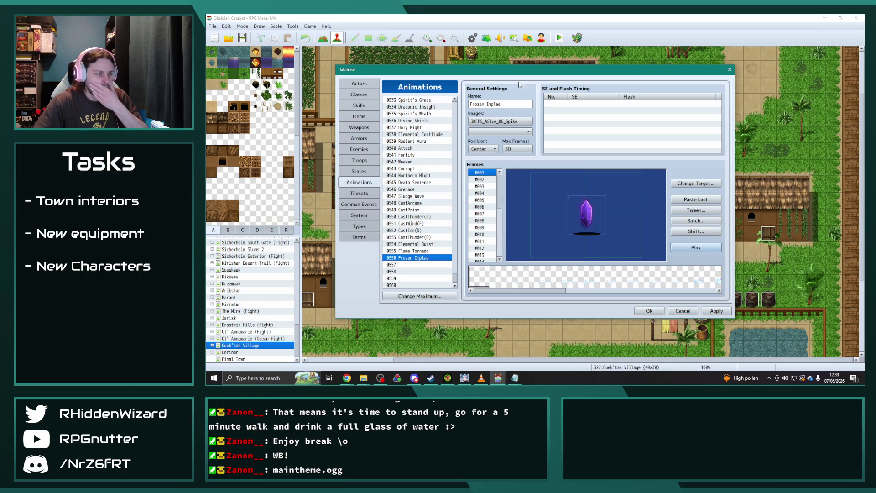
left_click(494, 104)
key("BackSpace")
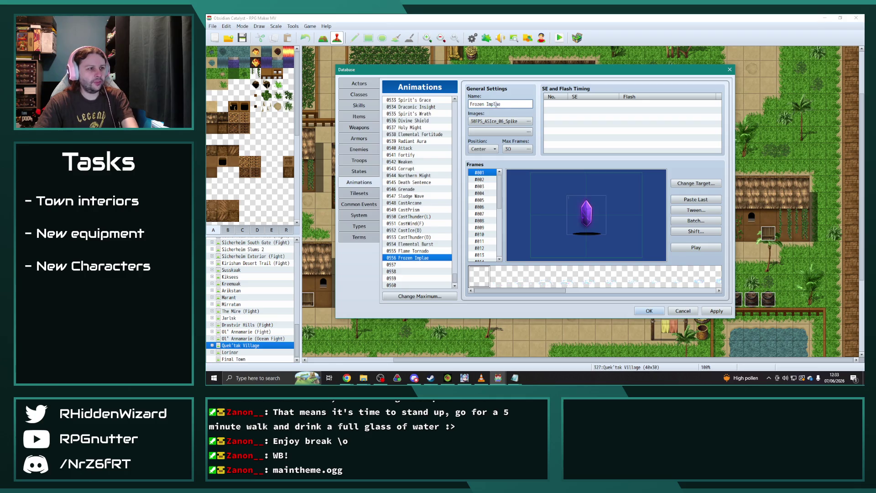
type("a")
left_click(711, 310)
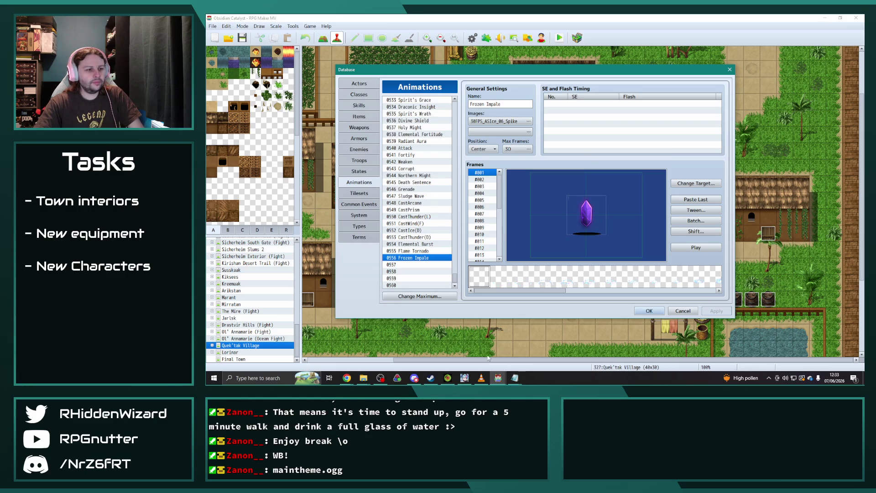
- Start the Anticipation track in the music player and return to the Ice demo project window
left_click(480, 377)
left_click(429, 330)
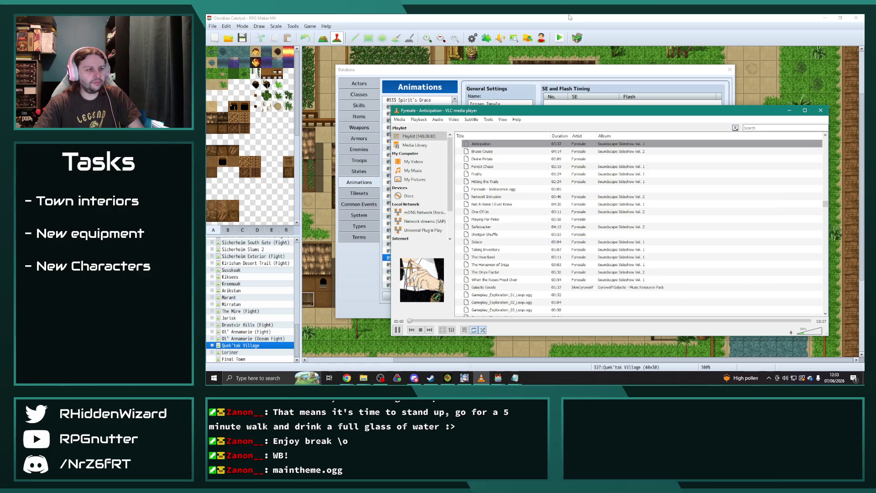
left_click(569, 17)
mouse_move(363, 377)
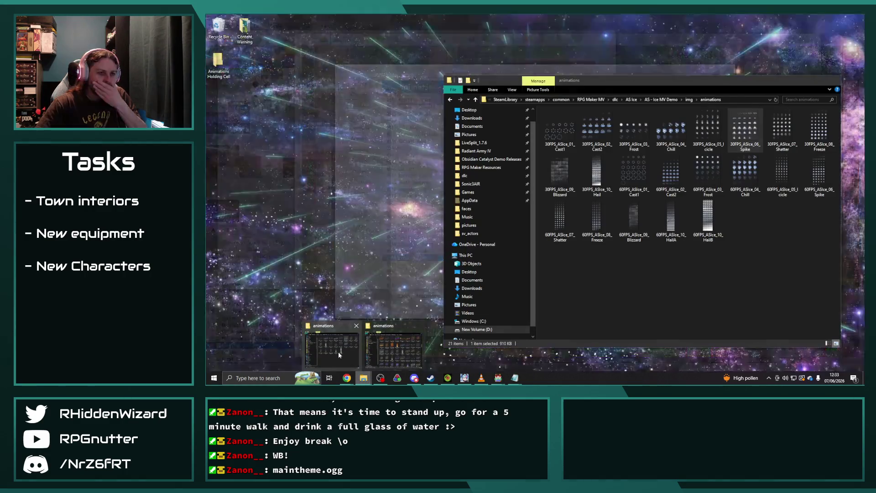
left_click(338, 352)
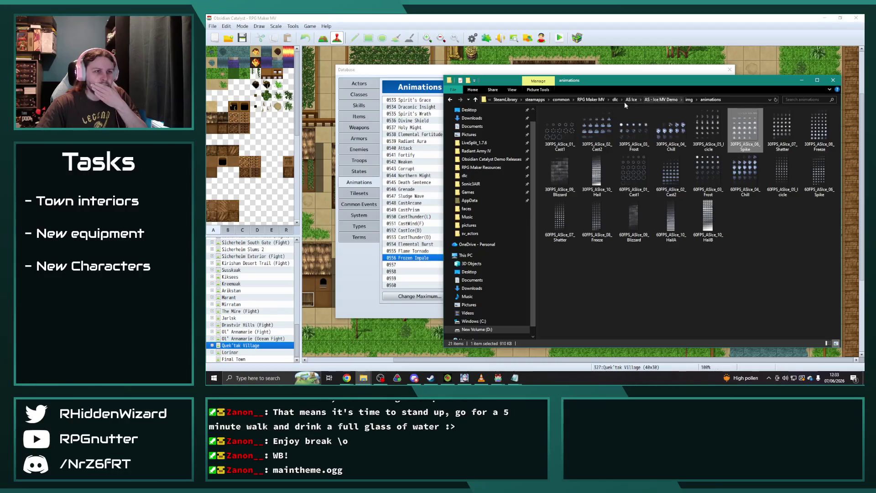
mouse_move(504, 381)
left_click(525, 344)
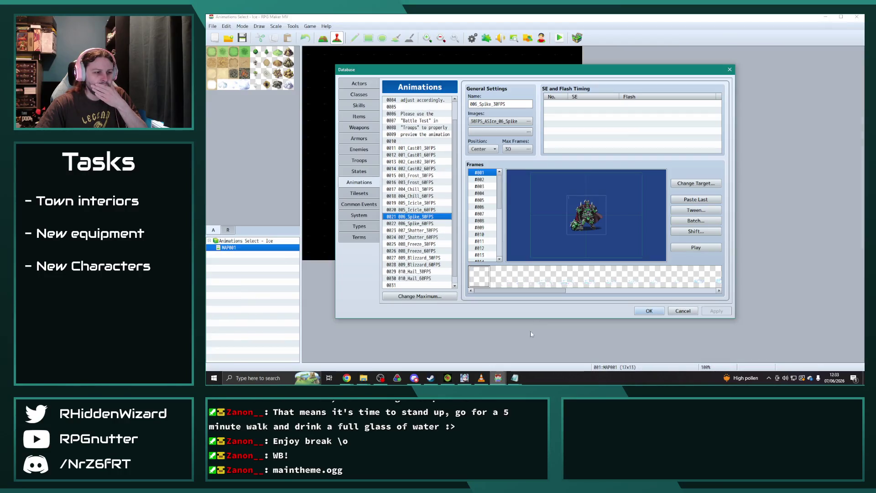
- Close the Ice demo project and browse to dlc > animationsselect_thunder > 30FPS
left_click(730, 69)
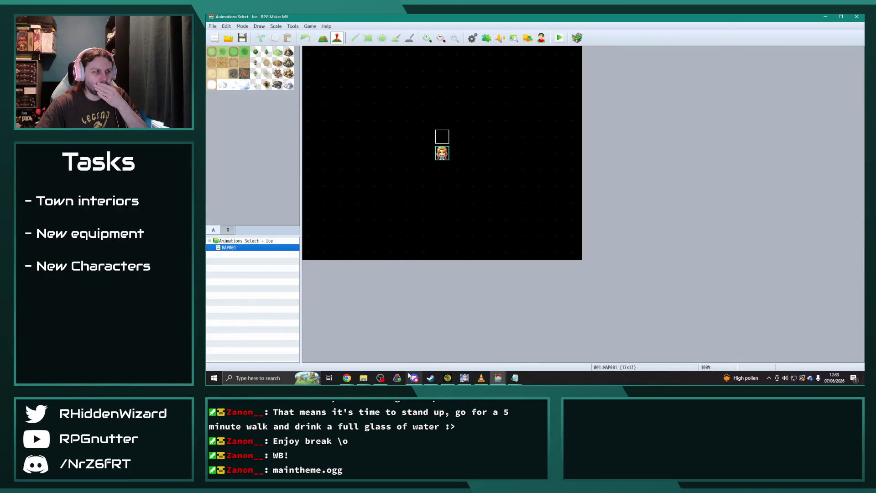
mouse_move(413, 377)
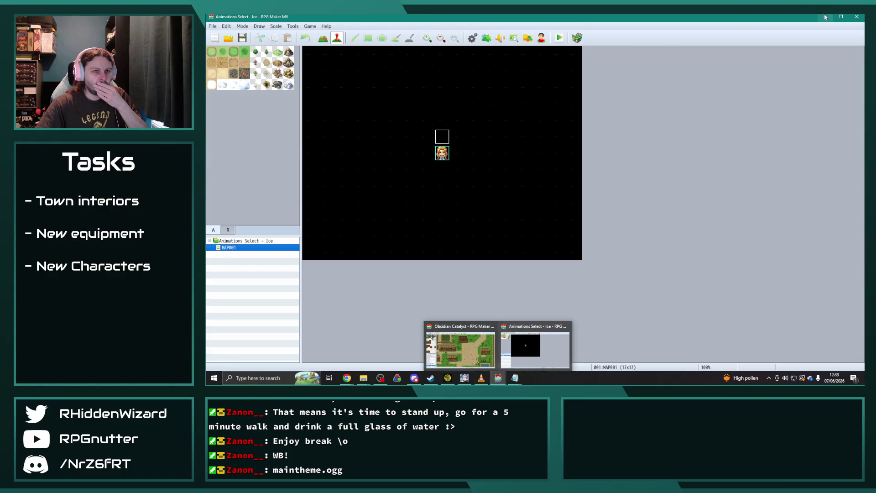
left_click(854, 18)
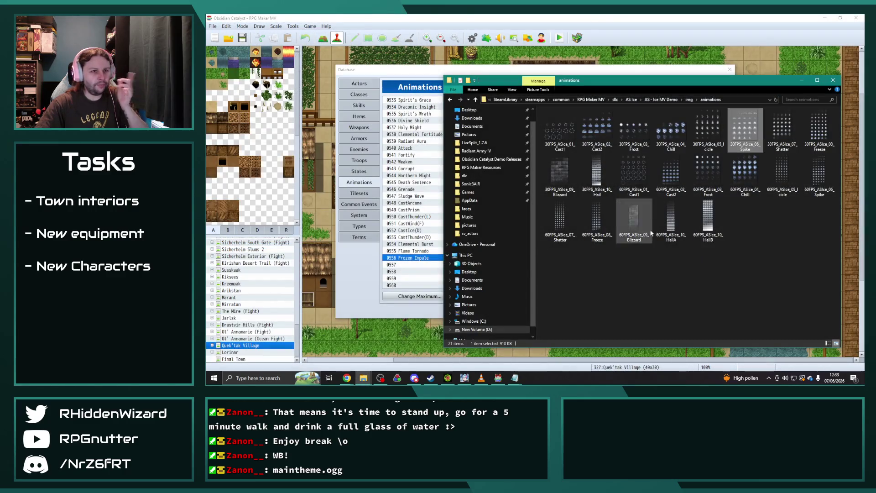
left_click(614, 99)
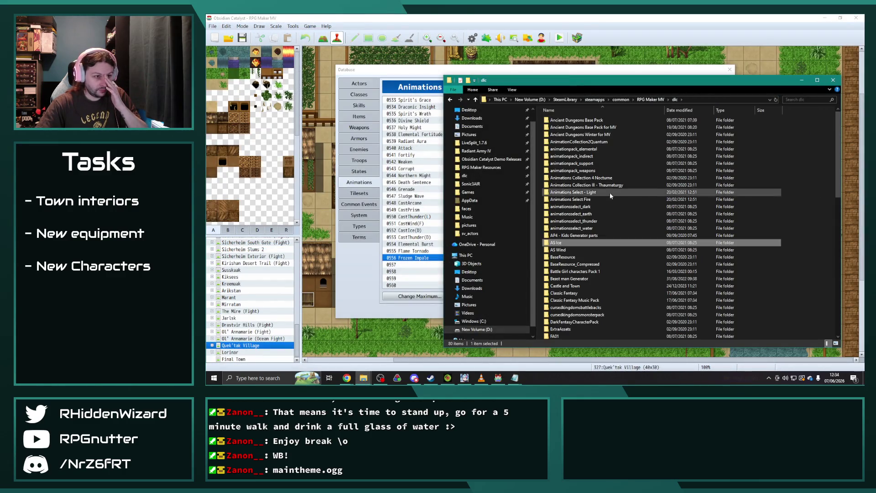
double_click(603, 221)
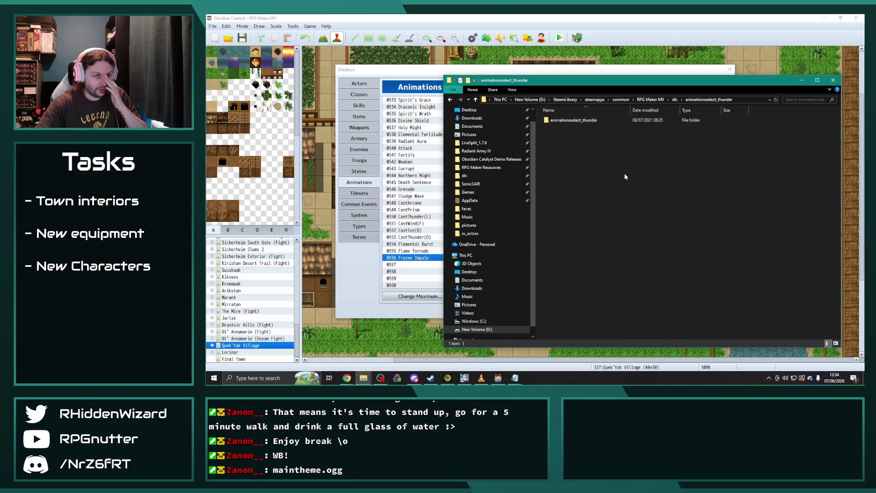
double_click(603, 120)
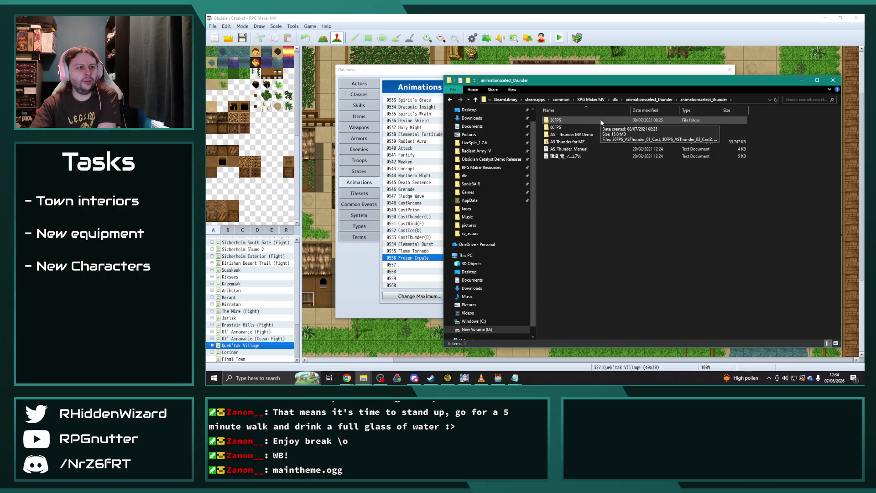
double_click(582, 119)
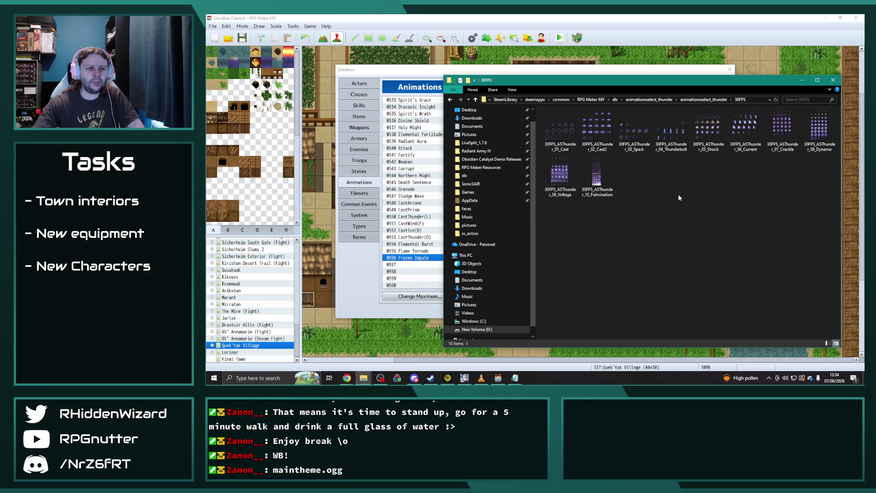
- View the 03_Spark sprite sheet, then launch the AS - Thunder MV Demo Game project
double_click(639, 133)
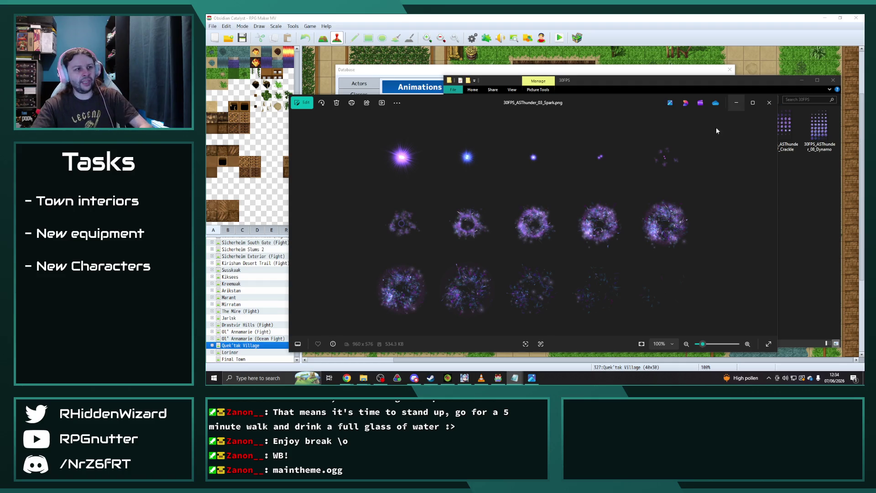
left_click(769, 102)
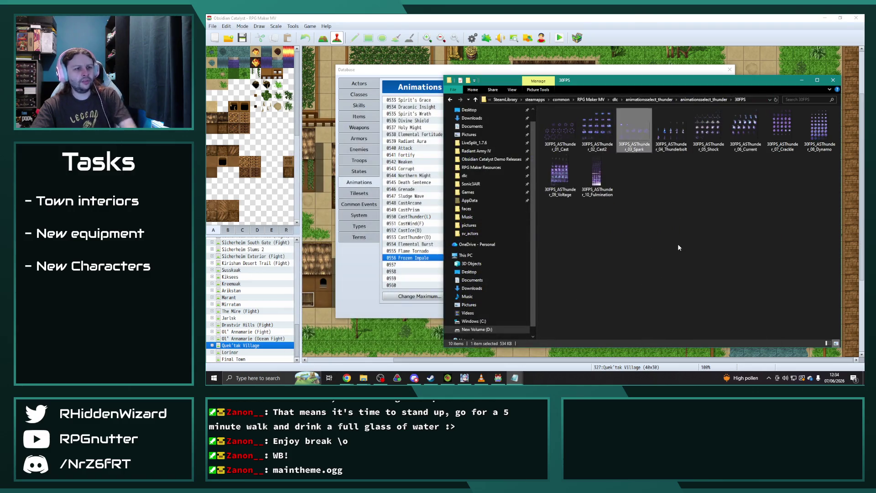
left_click(704, 99)
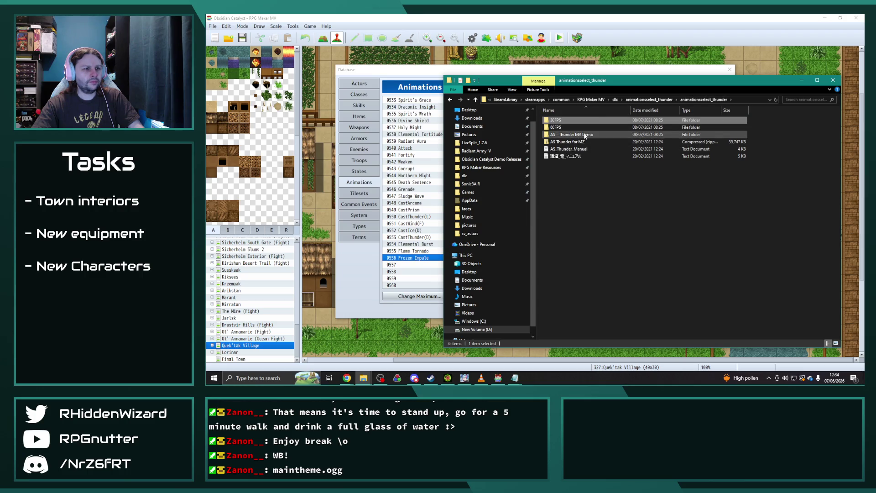
double_click(575, 136)
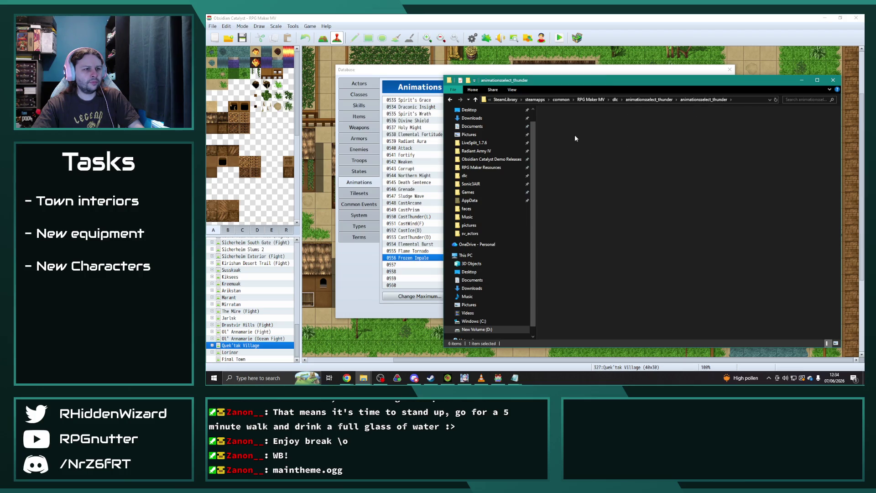
double_click(562, 177)
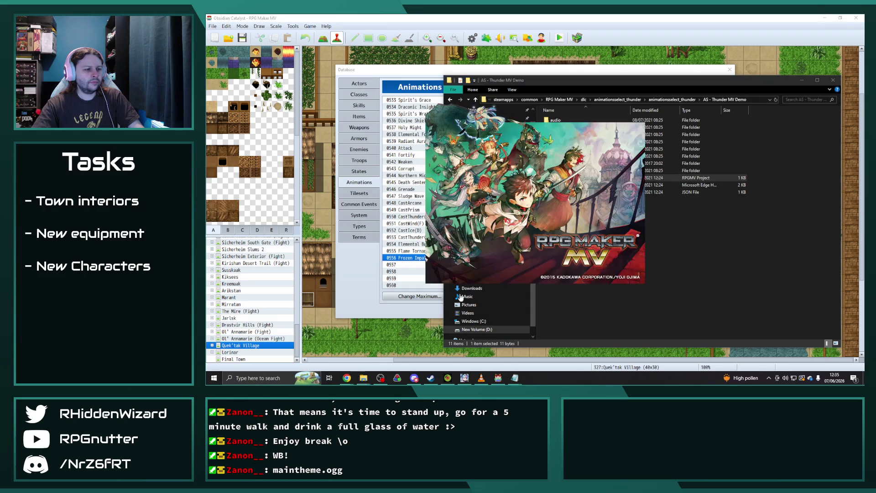
- Bring the Obsidian Catalyst animations folder window in front of the Thunder demo
mouse_move(363, 377)
left_click(394, 347)
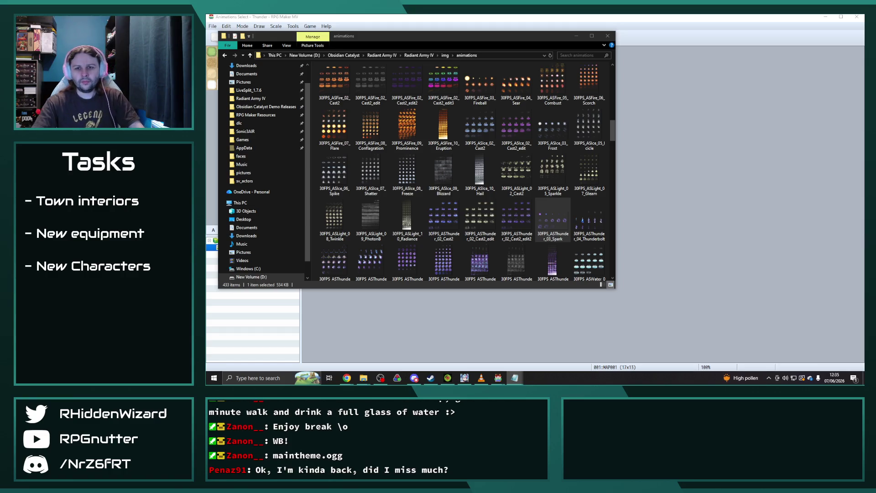
- Move the folder window aside and open the Thunder demo's Database on Animations
left_click_drag(499, 40, 865, 46)
left_click(461, 162)
left_click(472, 38)
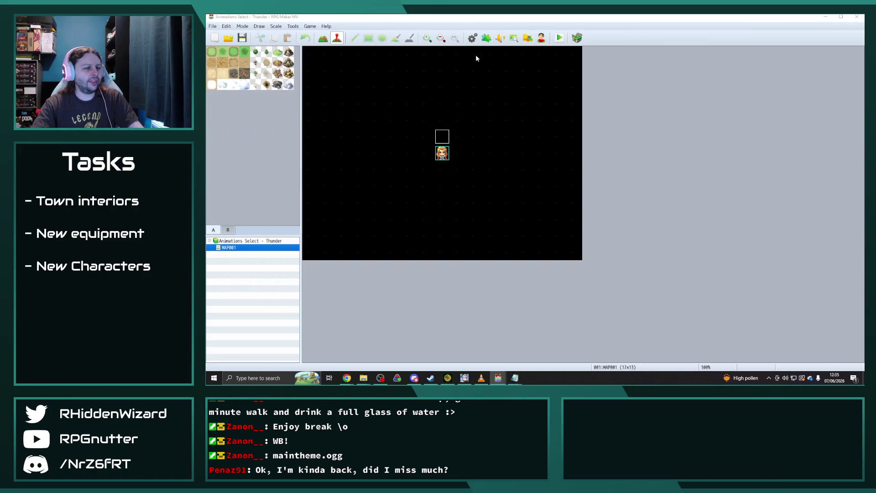
left_click(360, 182)
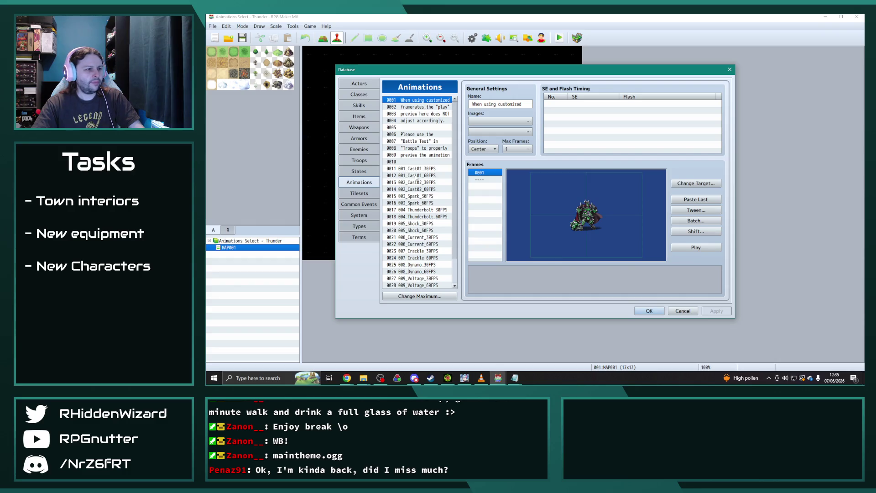
- Preview 003_Spark_30FPS several times, then return to the Obsidian Catalyst editor
left_click(420, 196)
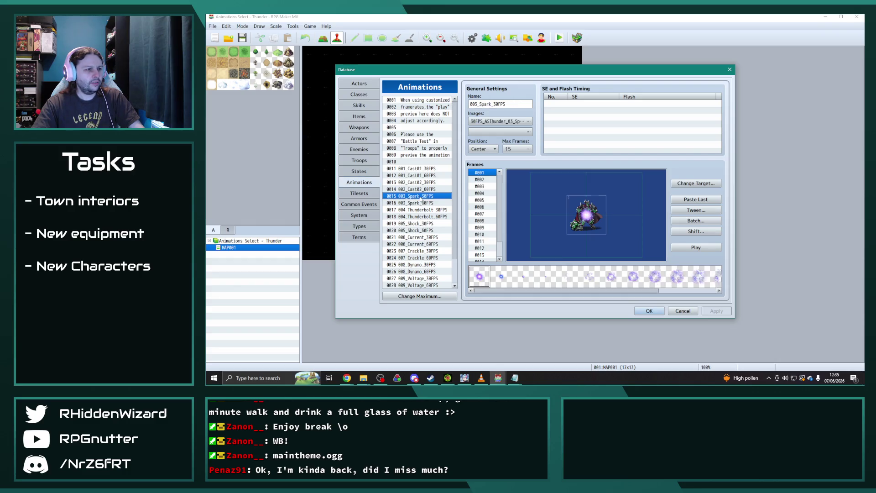
left_click(699, 248)
left_click(699, 248)
left_click(699, 248)
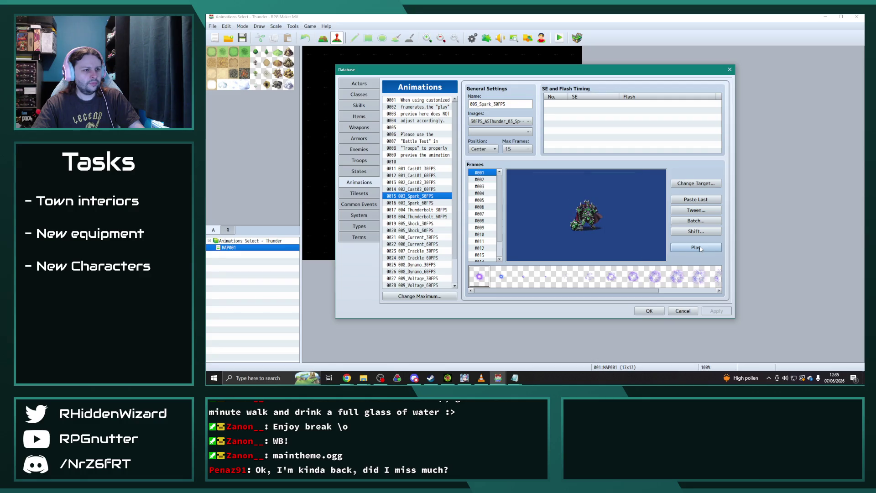
left_click(420, 197)
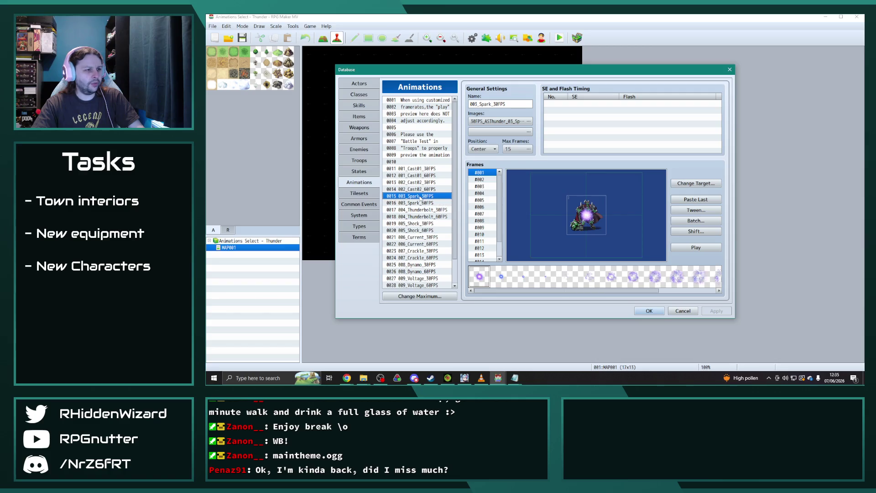
mouse_move(499, 377)
left_click(461, 327)
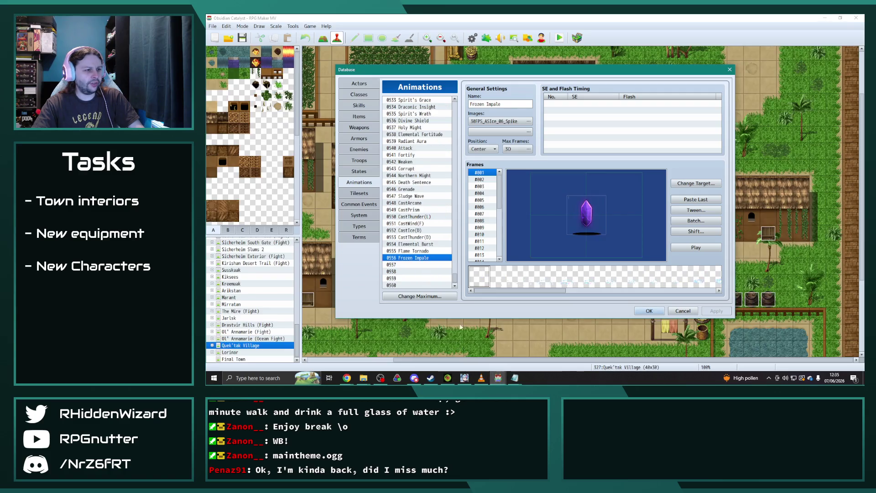
- Paste the Spark animation into entry 0557 and rename it 'Static Blast'
key("ctrl+v")
double_click(517, 104)
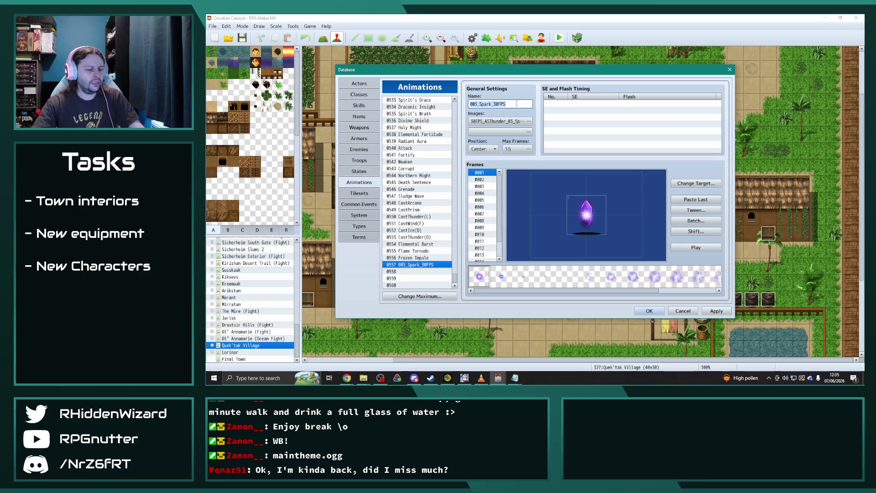
type("Stati")
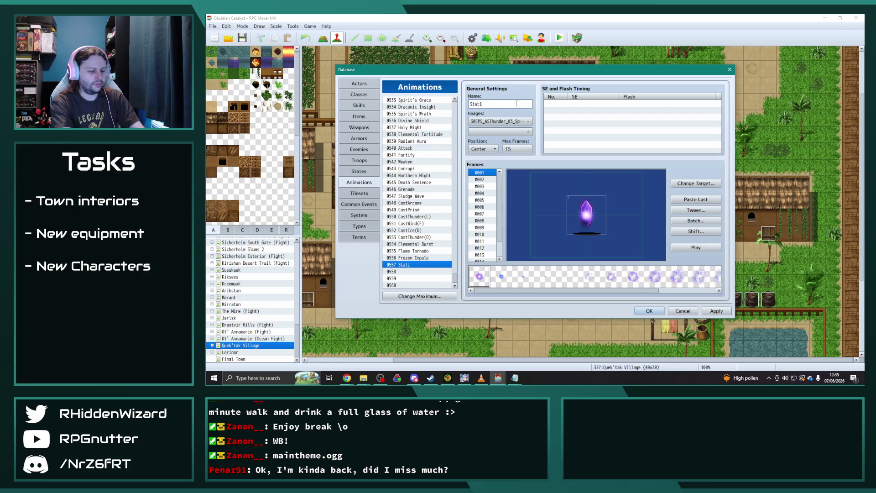
type("c Blast")
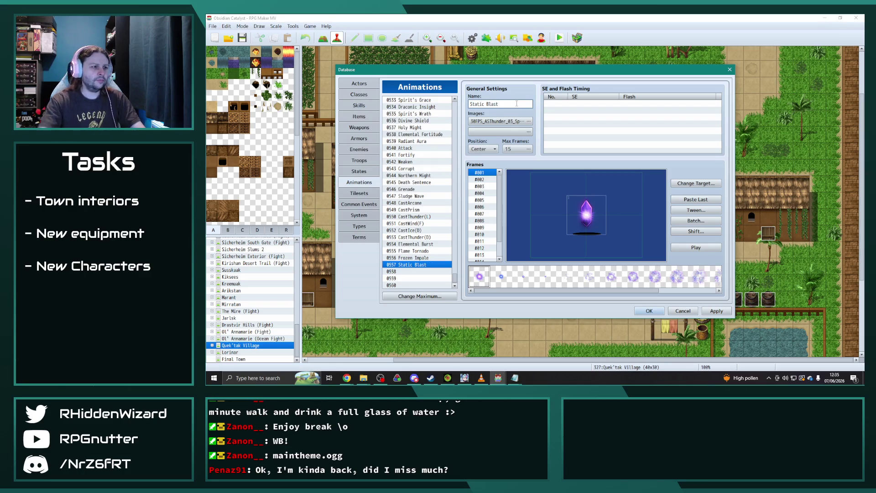
left_click(712, 250)
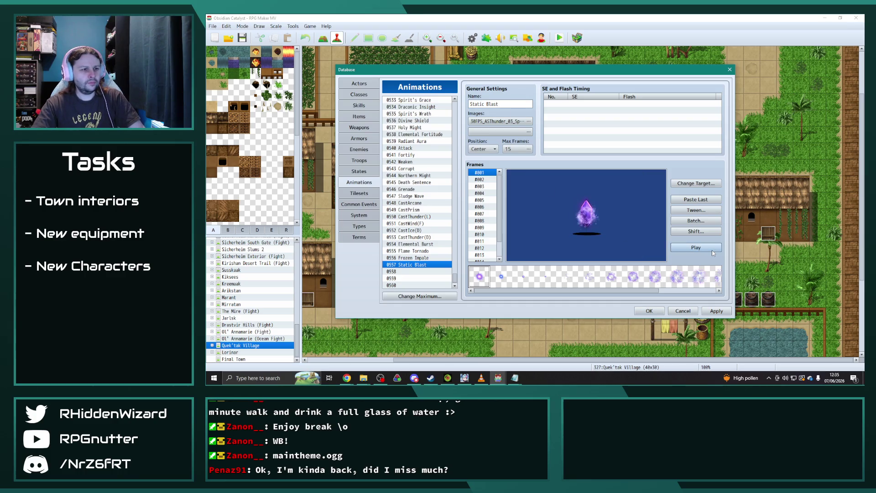
- Batch-change Flame Tornado's frames to scale 220 with blend enabled and preview it
left_click(412, 251)
left_click(695, 247)
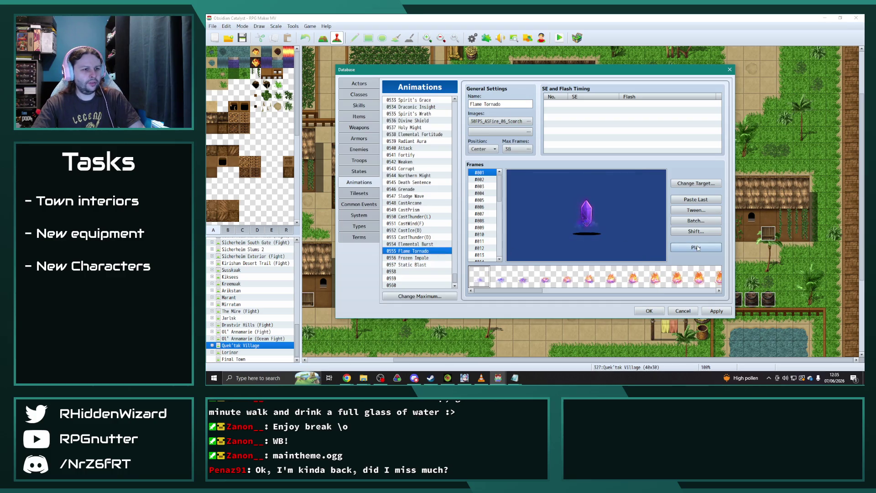
left_click(696, 220)
left_click(701, 228)
left_click(700, 245)
double_click(704, 235)
type("220")
left_click(683, 269)
left_click(704, 249)
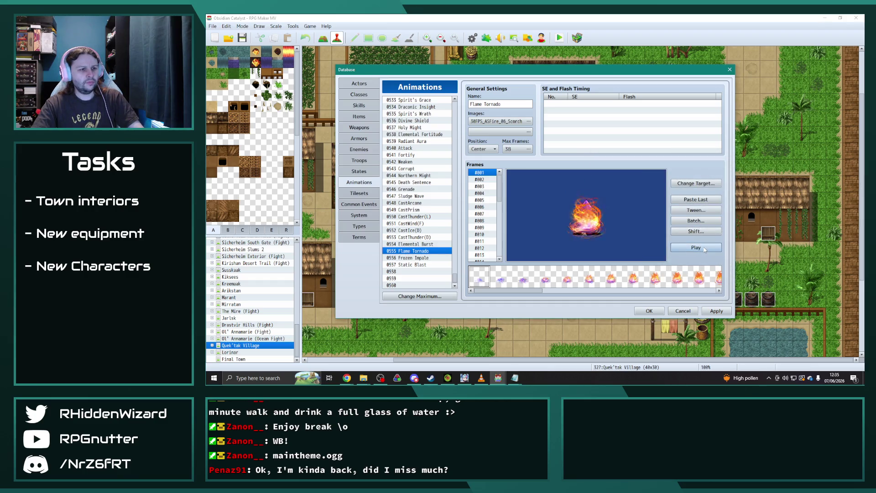
- Batch-change Frozen Impale's frames to scale 20 with blend enabled and preview it
left_click(421, 259)
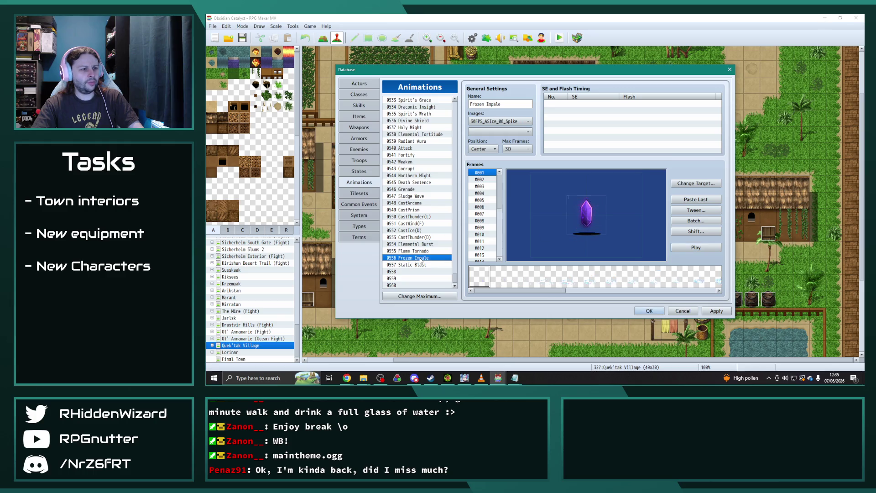
left_click(695, 220)
left_click(701, 227)
left_click(706, 247)
double_click(705, 235)
type("200")
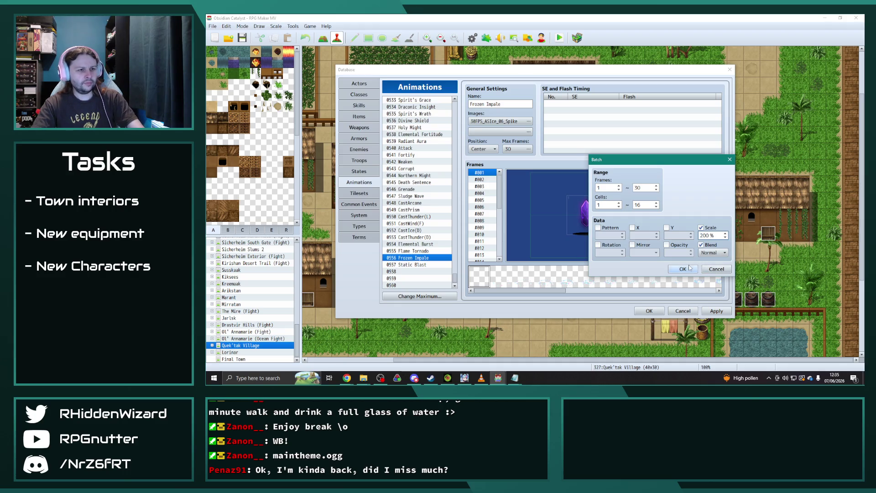
left_click(683, 269)
left_click(707, 247)
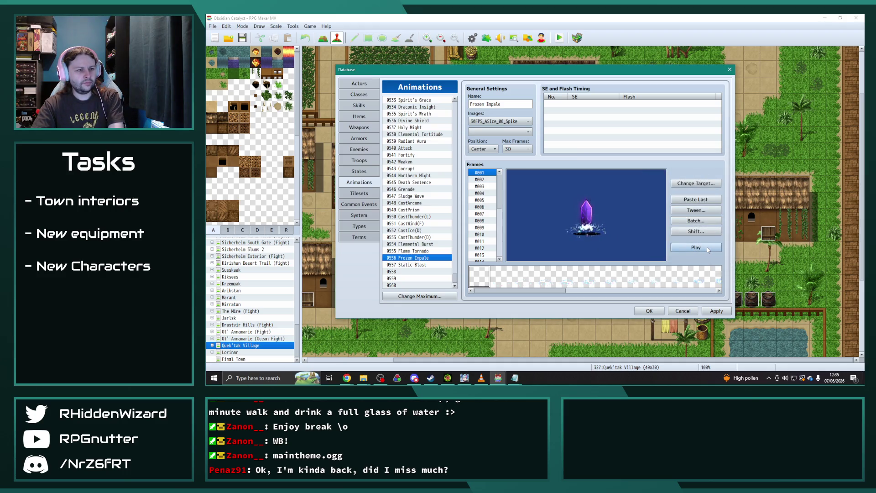
- Batch-change Static Blast's frames to scale 18 with blend enabled and preview it
left_click(437, 265)
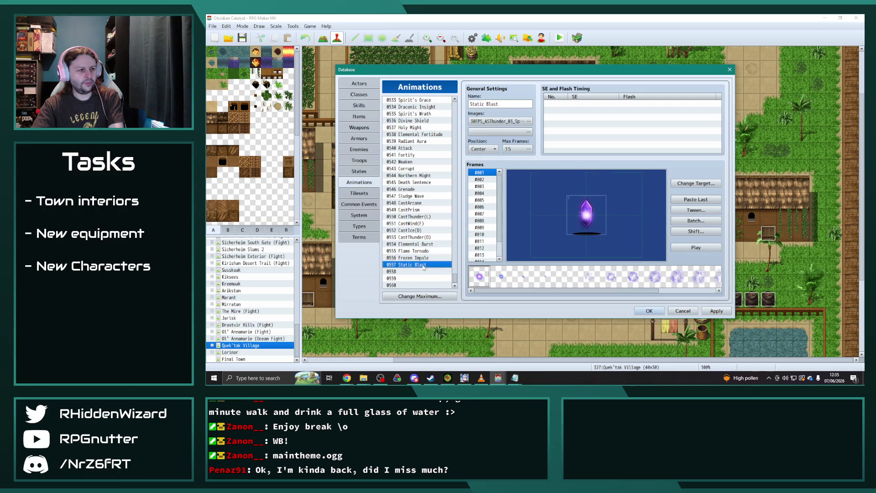
left_click(696, 221)
left_click(701, 228)
left_click(701, 244)
double_click(704, 236)
type("180")
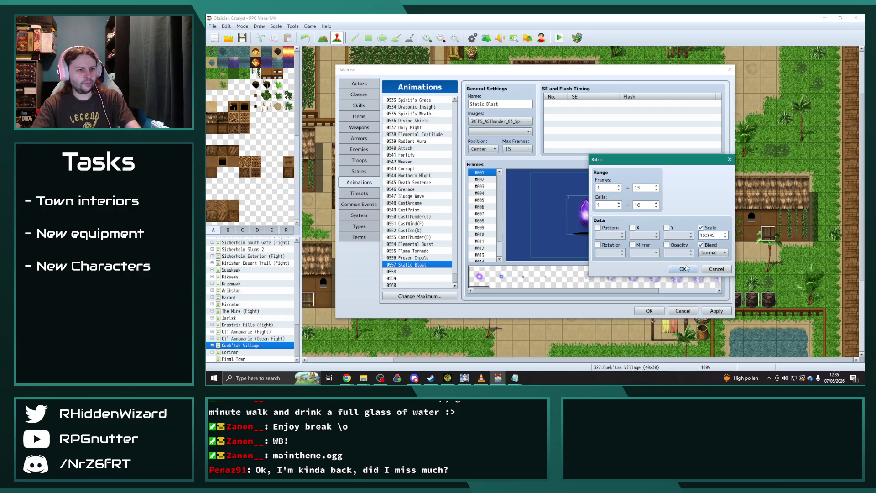
left_click(683, 269)
left_click(696, 248)
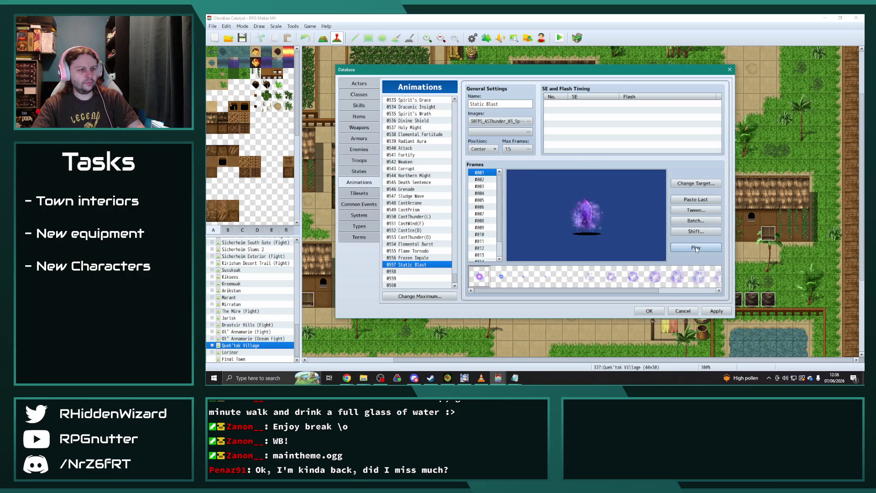
left_click(696, 248)
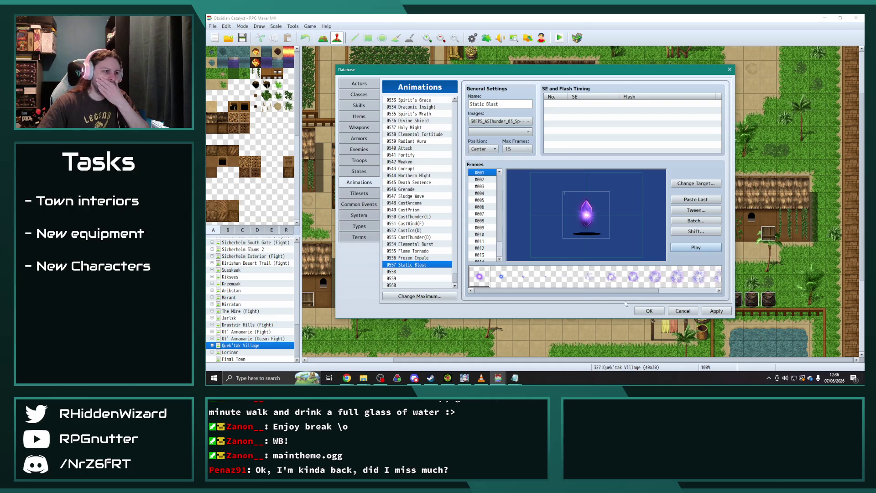
mouse_move(498, 377)
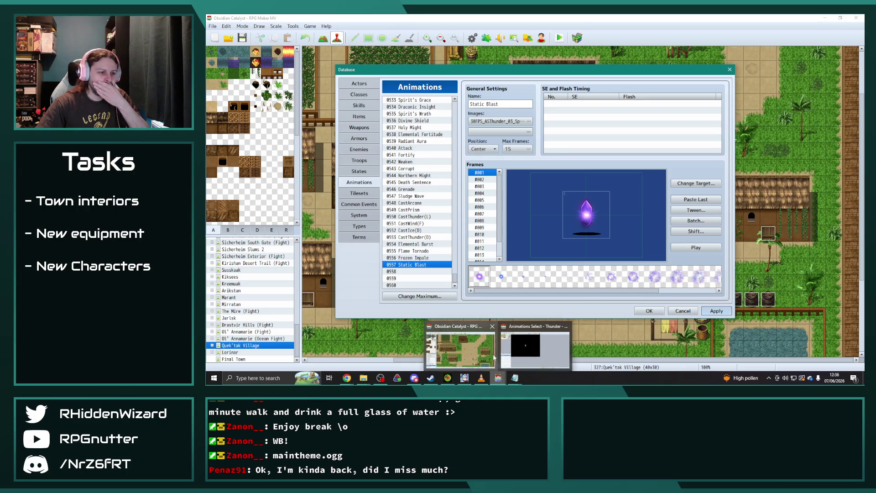
left_click(533, 346)
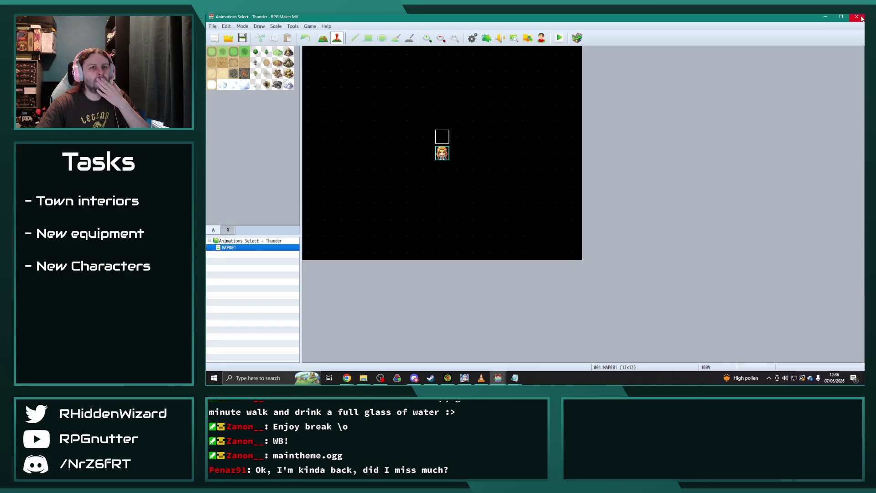
- Close the Thunder demo project and go up to the dlc folder in Explorer
left_click(856, 18)
mouse_move(515, 378)
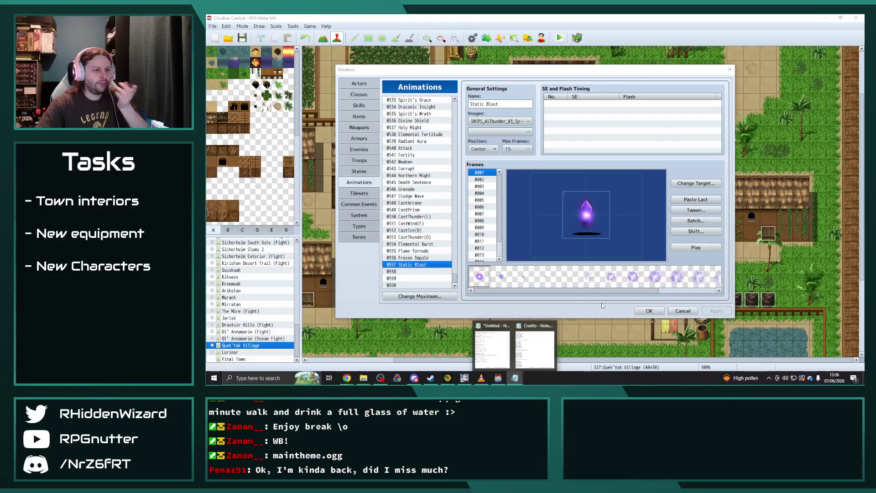
mouse_move(363, 378)
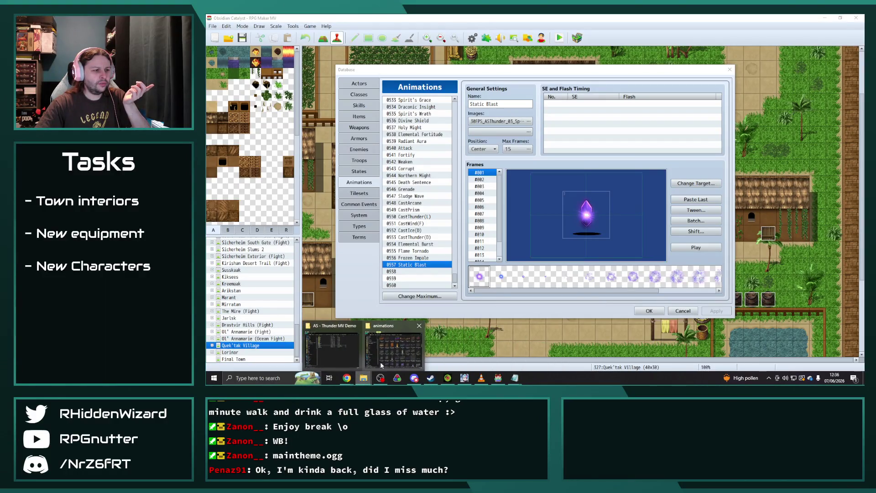
left_click(335, 350)
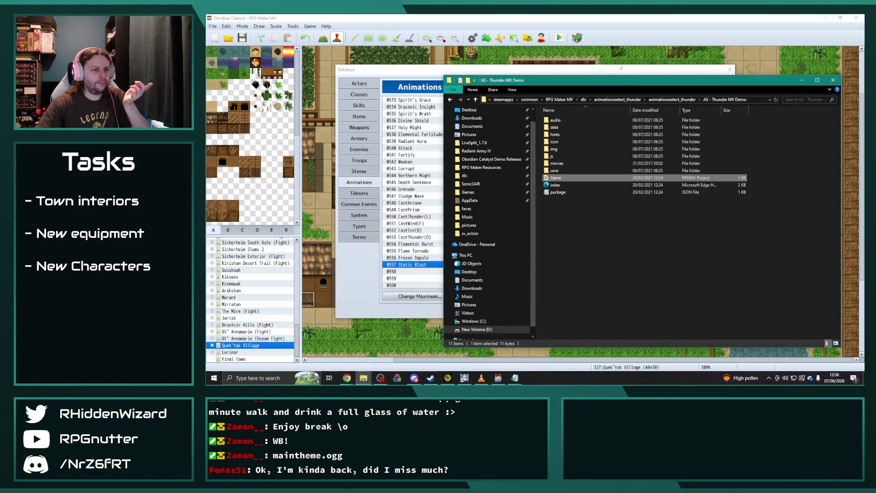
left_click(583, 100)
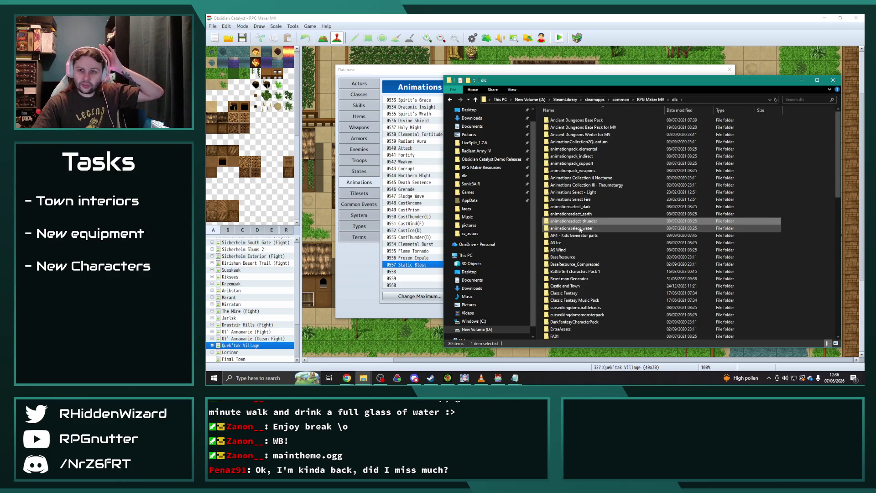
- Open animationsselect_water > AS - Water MV Demo and launch its Game project
left_click(579, 229)
double_click(580, 230)
double_click(575, 120)
double_click(580, 135)
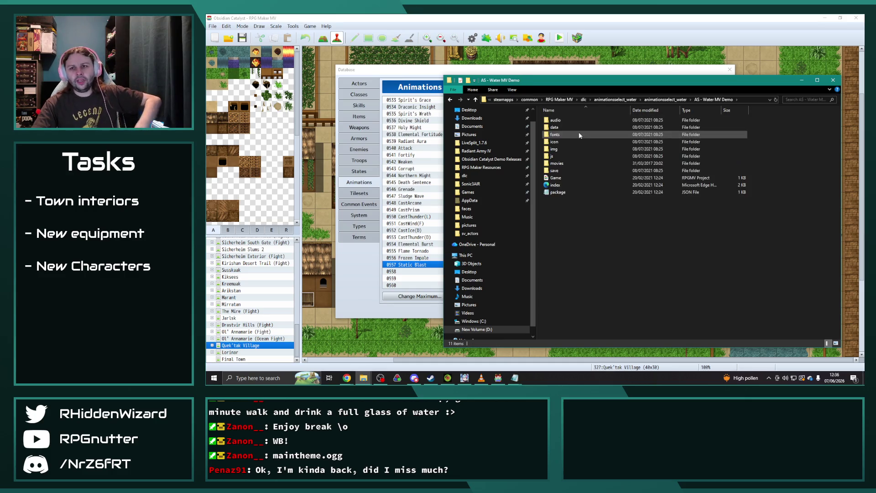
double_click(564, 178)
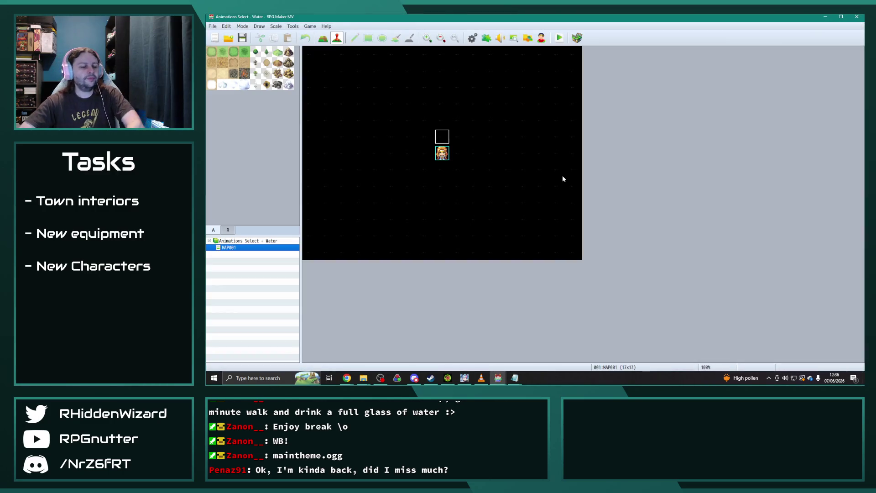
- Open the Water demo's Animations database and select 0021 006_Wave_30FPS
left_click(472, 38)
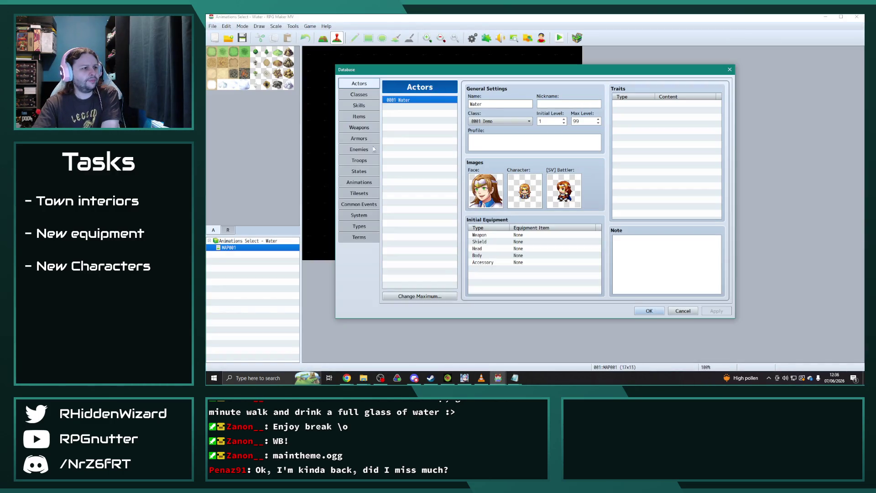
left_click(362, 182)
scroll(434, 198, "down", 1)
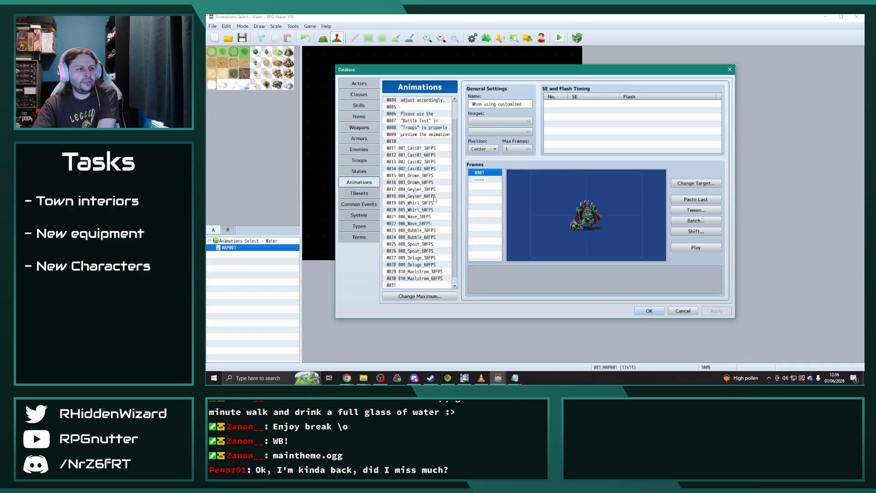
left_click(419, 217)
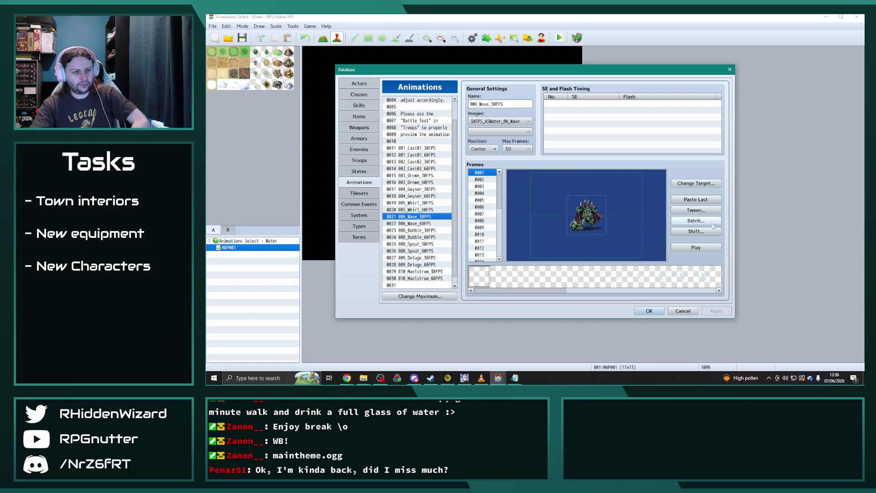
- Batch-apply scale and blend across its 30 frames and preview the wave several times
left_click(695, 220)
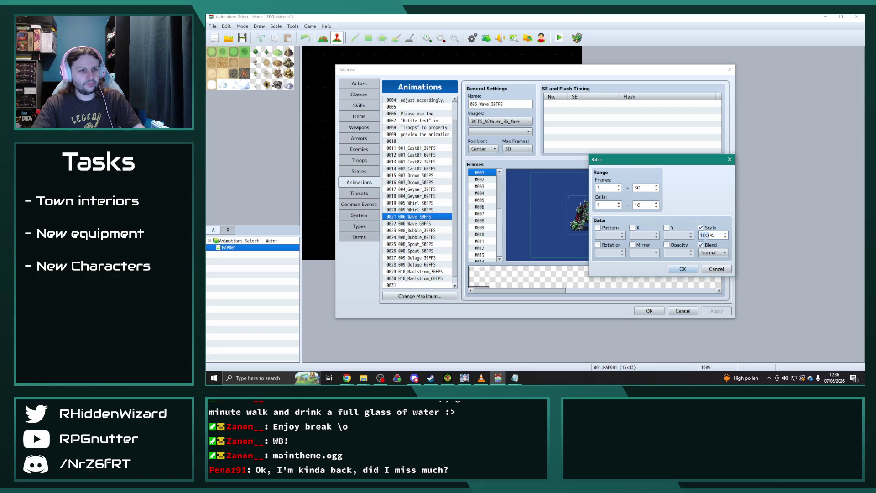
left_click(689, 268)
left_click(707, 246)
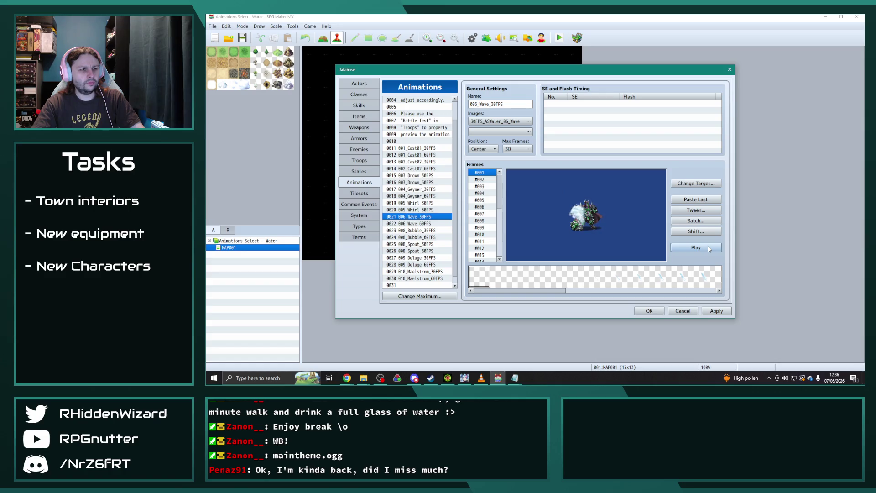
left_click(707, 246)
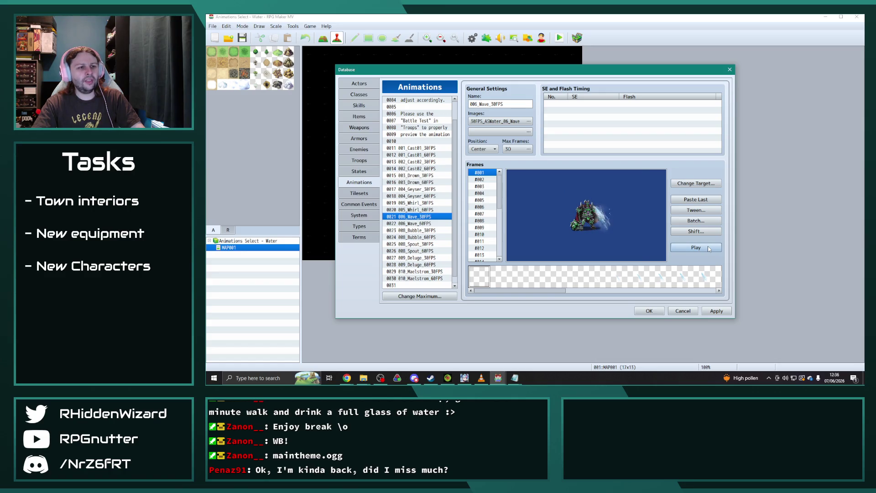
left_click(707, 245)
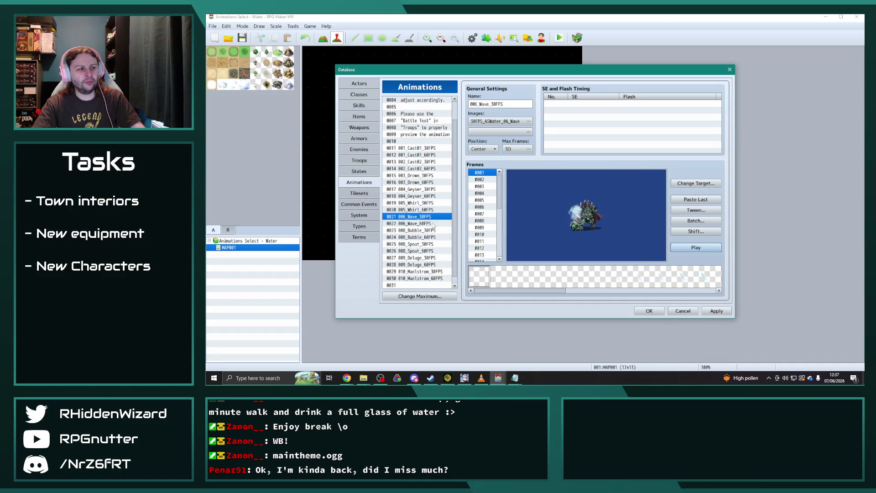
- Batch-scale all 45 frames of 008_Spout_30FPS to 200% with Normal blend
left_click(420, 245)
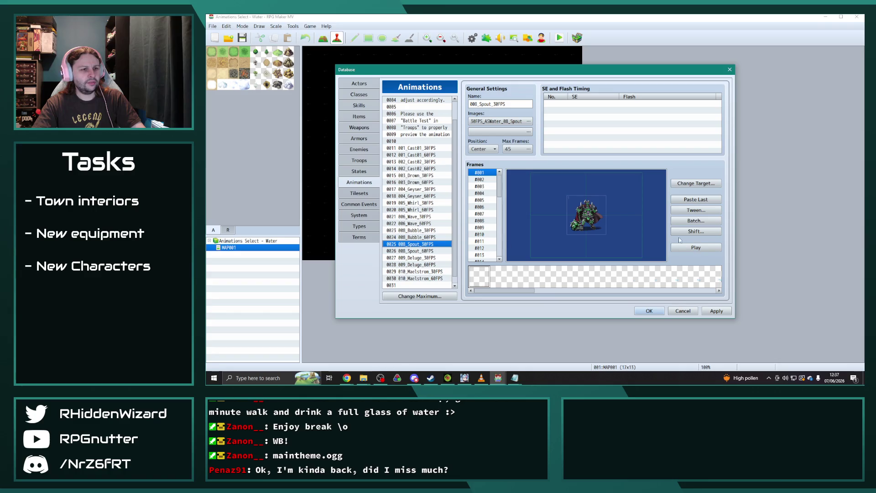
left_click(693, 221)
left_click(700, 227)
left_click(701, 244)
double_click(709, 234)
type("200")
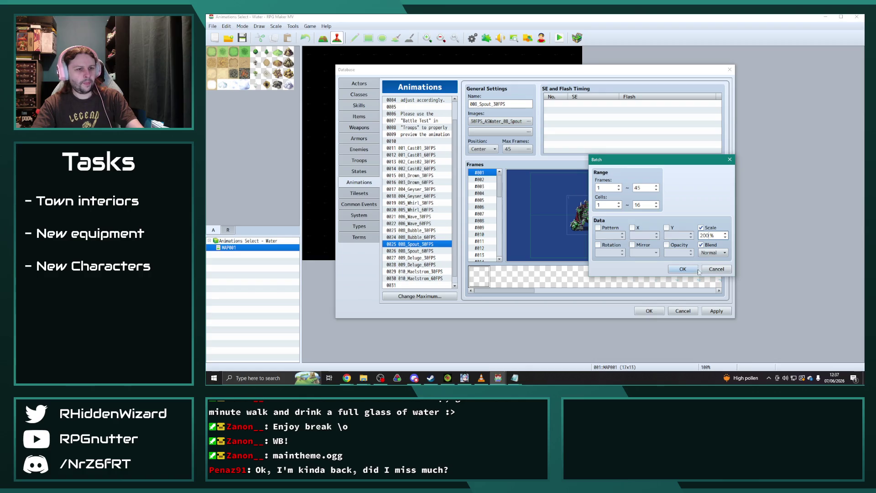
left_click(716, 268)
- Preview the rescaled Spout animation twice
left_click(701, 250)
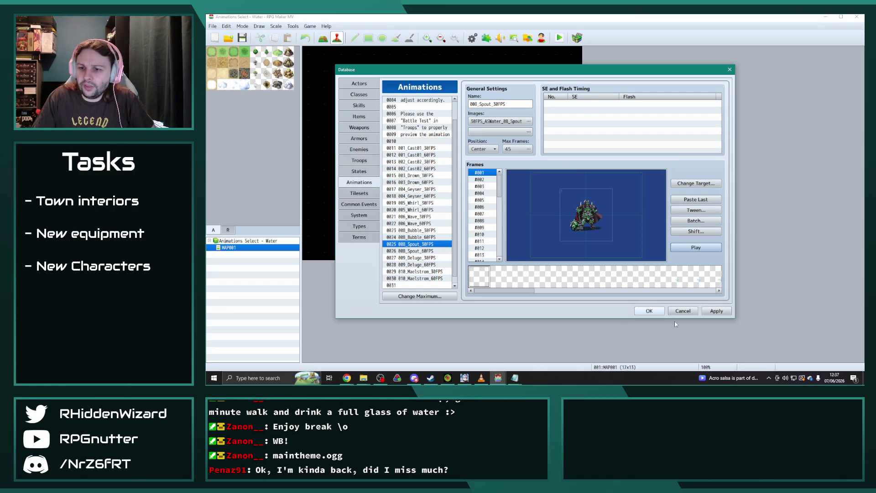
key("alt+Tab")
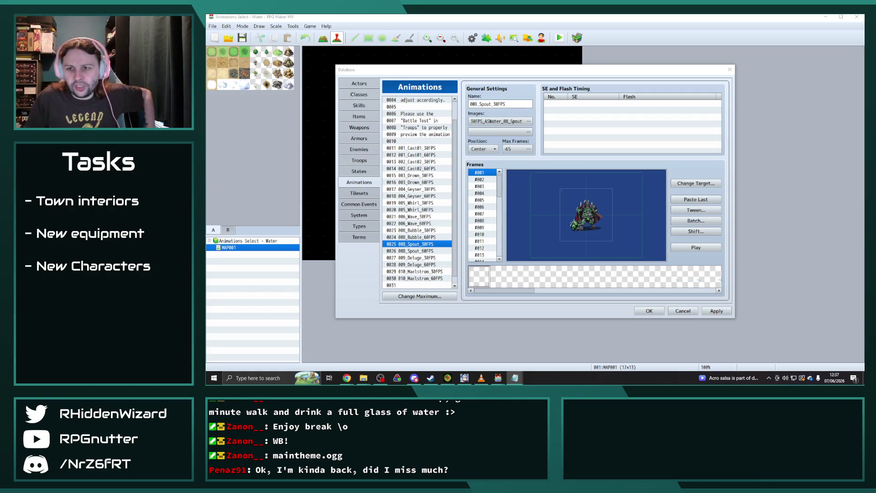
left_click(708, 250)
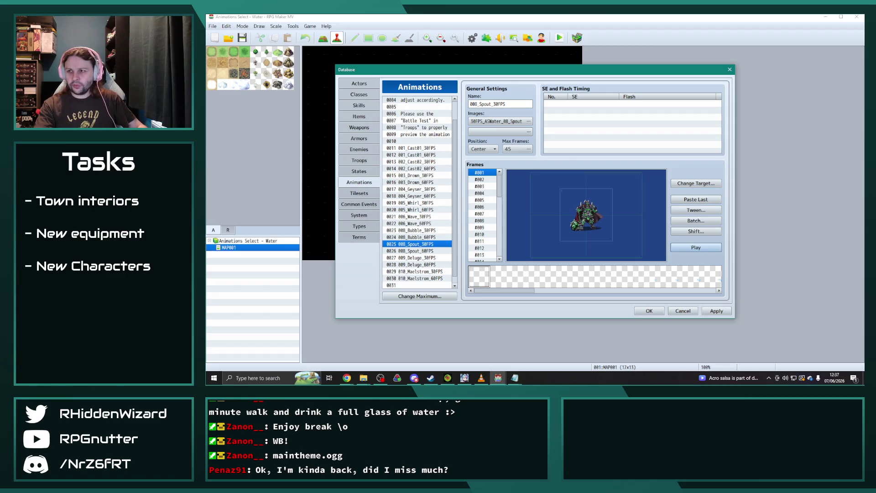
key("alt+Tab")
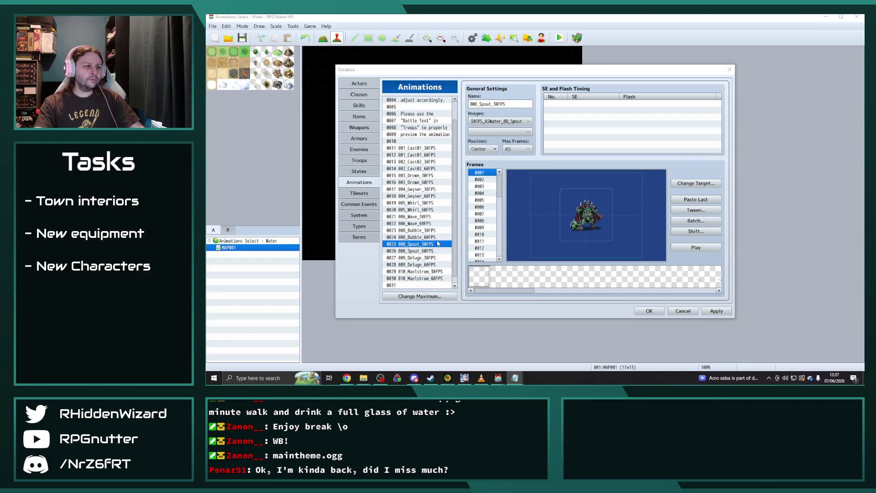
mouse_move(347, 378)
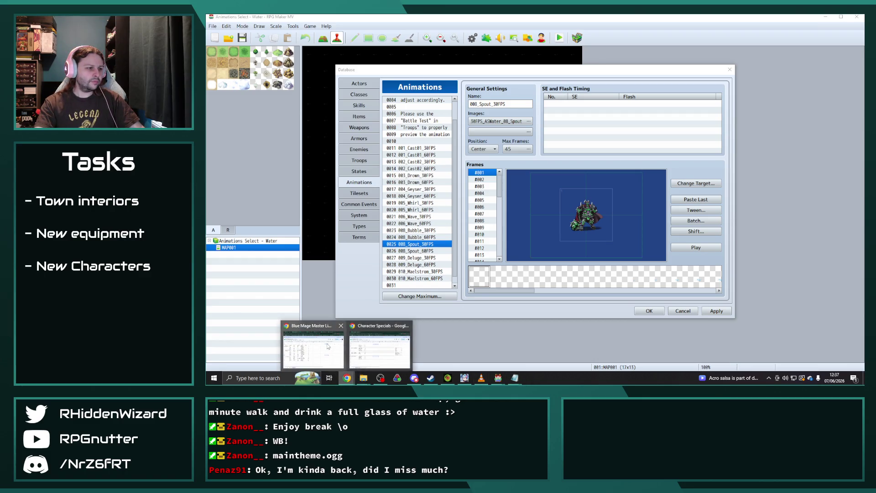
- Bring Obsidian Catalyst's img/animations folder forward and briefly view 30FPS_ASFire_02_Cast2_edit3.png
left_click(394, 350)
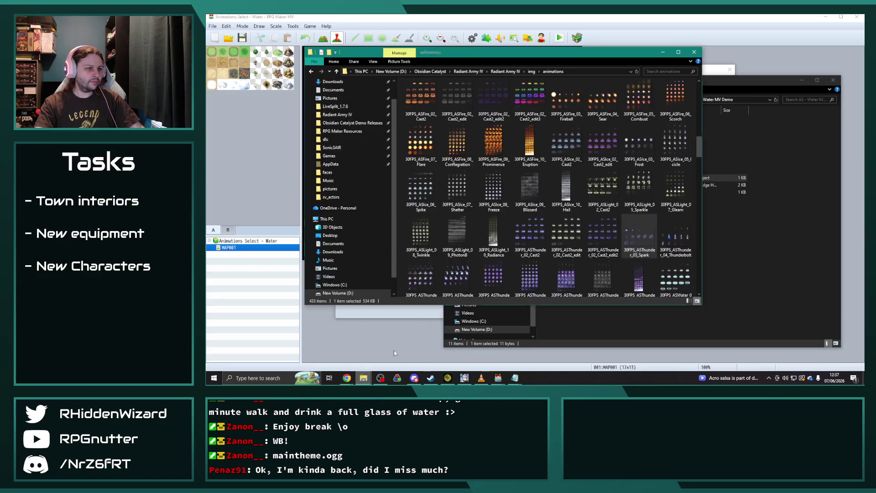
mouse_move(352, 51)
left_mouse_down()
mouse_move(492, 52)
mouse_move(266, 41)
left_mouse_up()
double_click(443, 90)
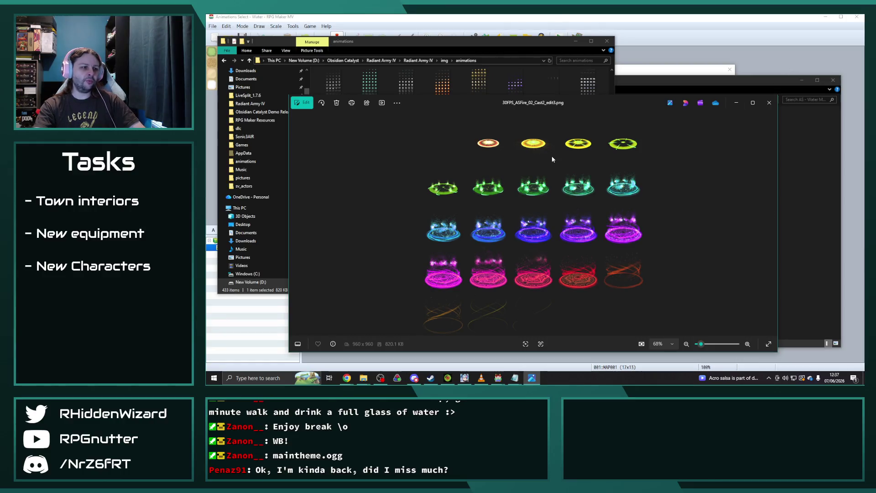
left_click(769, 102)
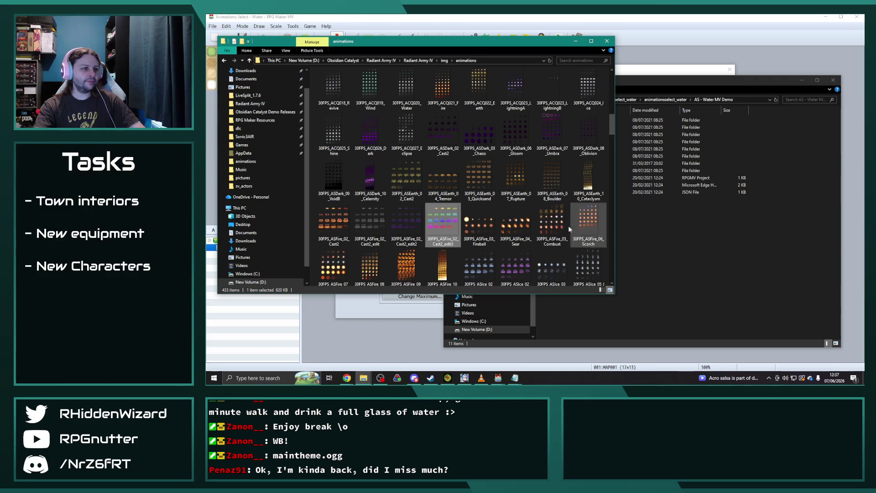
- Open the Water demo's img/animations folder beside the project's animations folder
left_click(514, 225)
left_click(657, 254)
left_click_drag(624, 80, 644, 82)
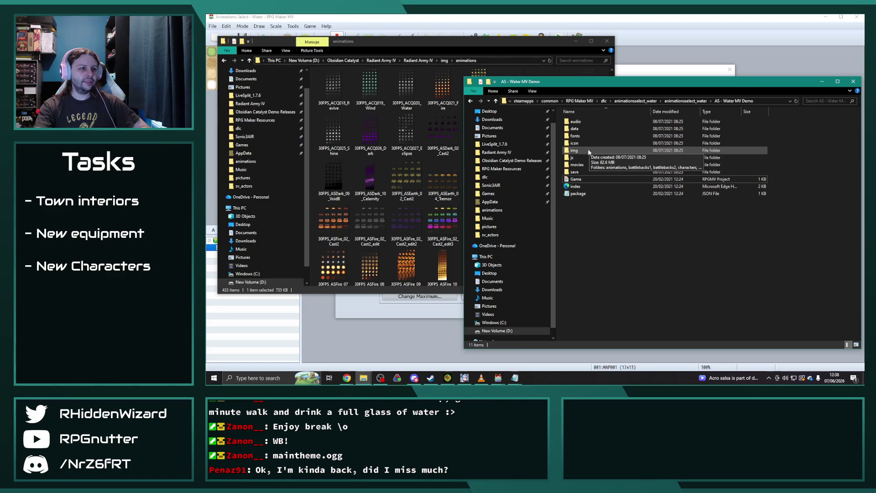
double_click(575, 150)
double_click(591, 121)
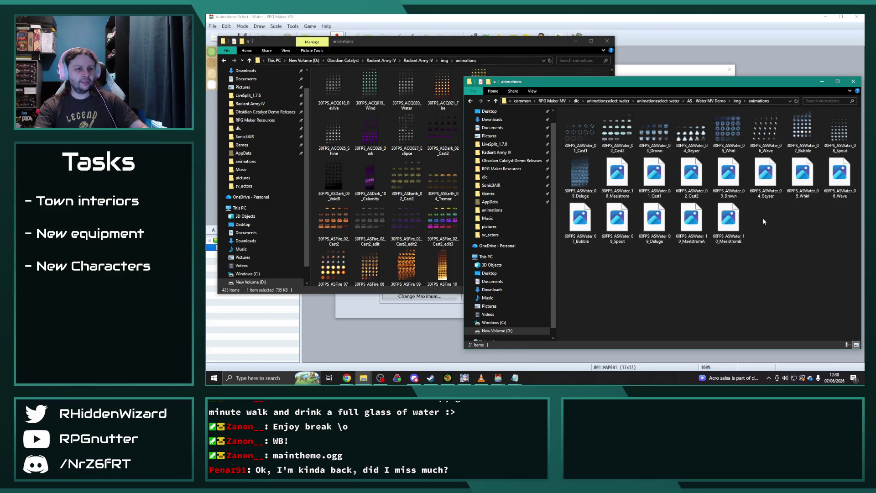
- Copy 30FPS_ASWater_08_Spout into Obsidian Catalyst's img/animations folder, now 434 items
left_click(834, 133)
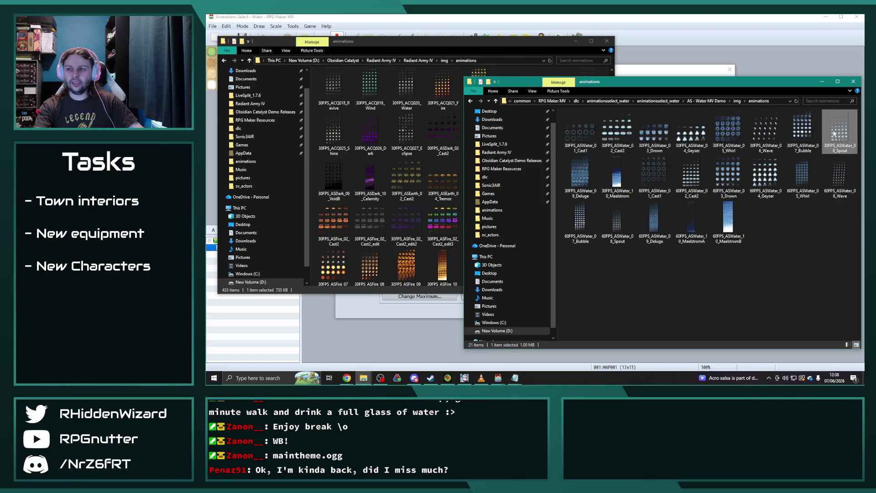
left_click_drag(833, 133, 515, 66)
left_click_drag(467, 45, 486, 110)
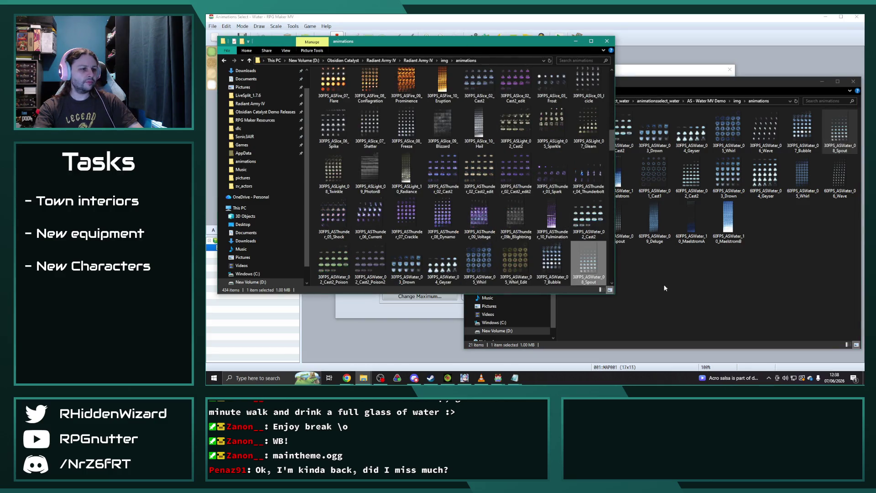
left_click(758, 289)
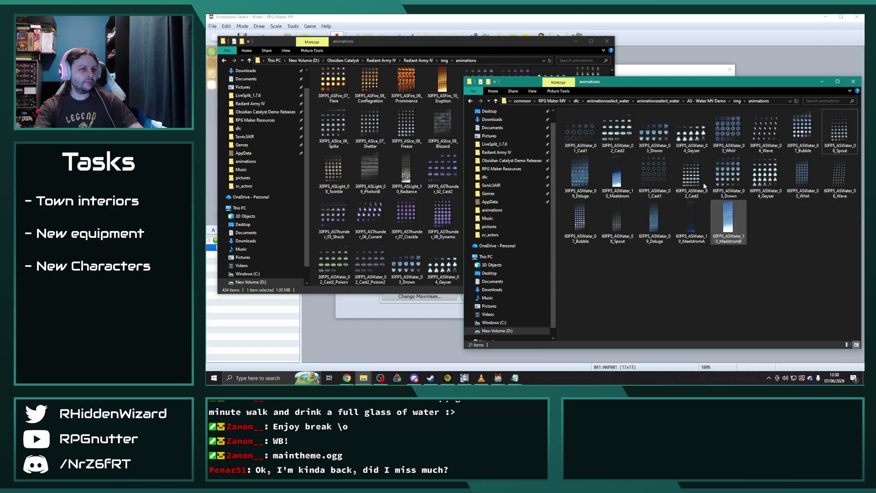
left_click(501, 378)
- Copy 008_Spout_30FPS from the Water demo and paste it into Obsidian Catalyst's slot 0558
mouse_move(504, 379)
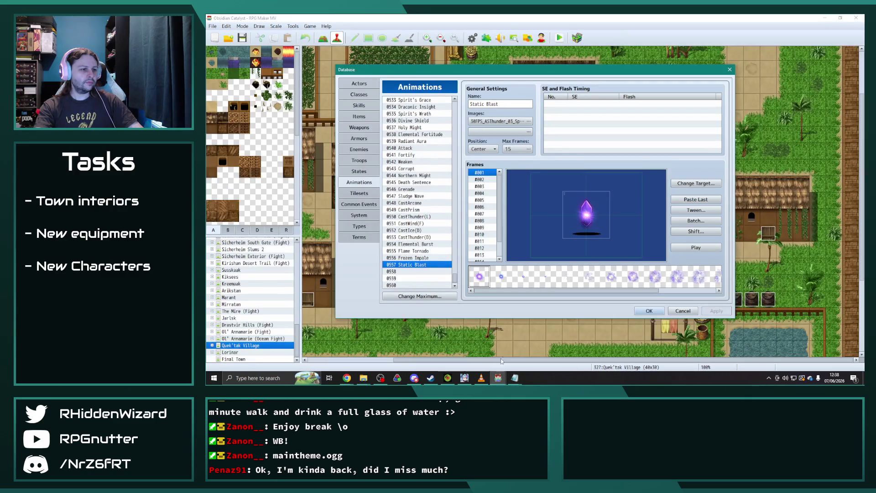
left_click(534, 339)
left_click(424, 247)
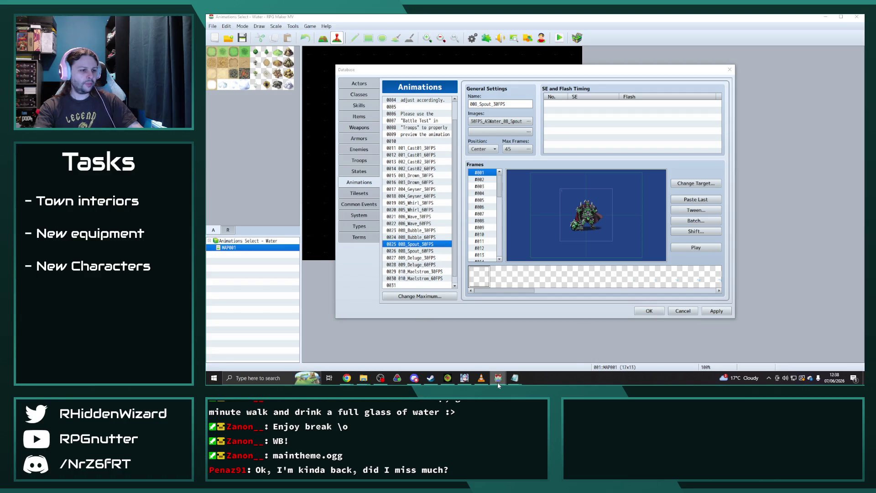
mouse_move(498, 378)
left_click(472, 349)
left_click(410, 271)
key("ctrl+v")
- Batch-scale the pasted animation's cells to 250% with blend, then preview it
left_click(697, 221)
left_click(701, 227)
left_click(701, 244)
left_click(705, 235)
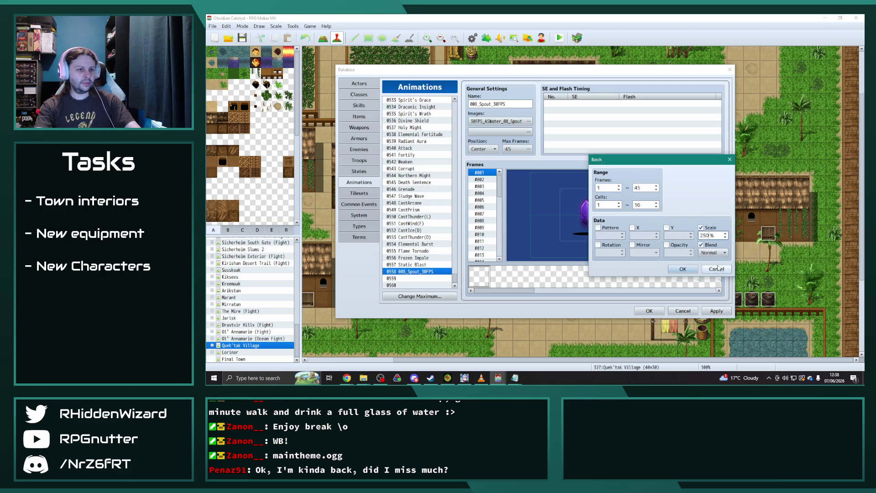
left_click(682, 268)
left_click(696, 247)
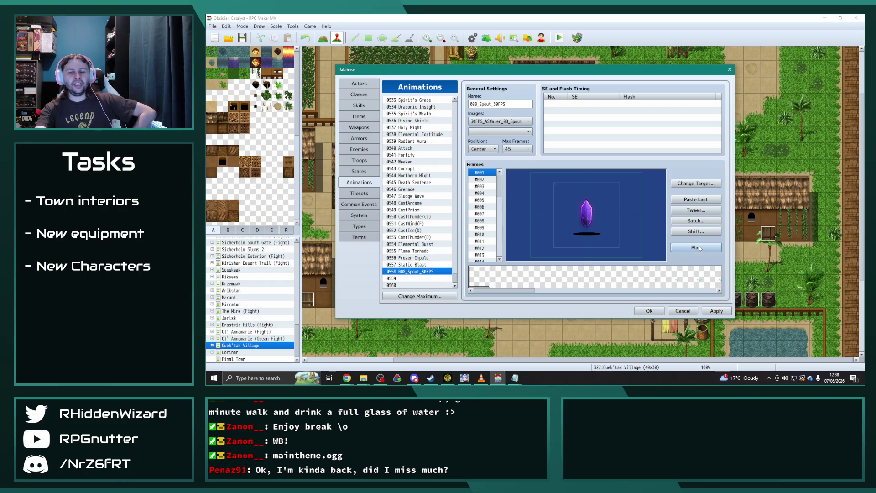
- Rename animation 0558 to 'Water Spout' and apply the changes
double_click(514, 104)
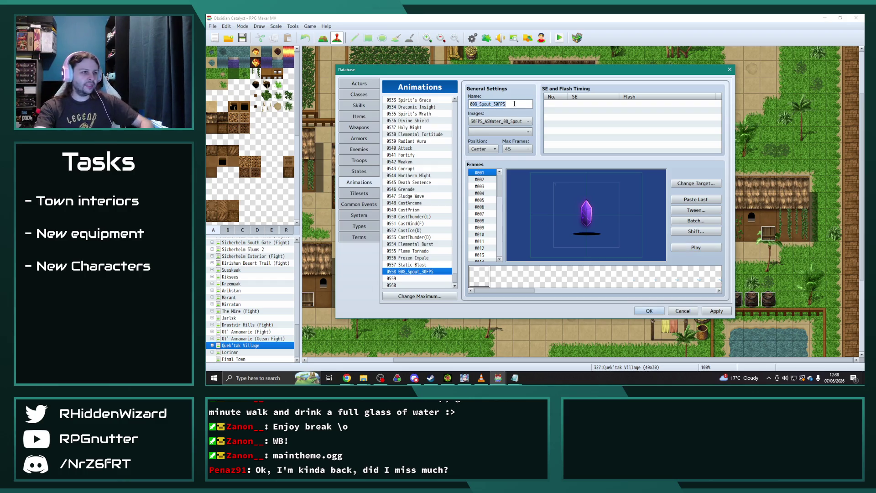
type("Water Spout")
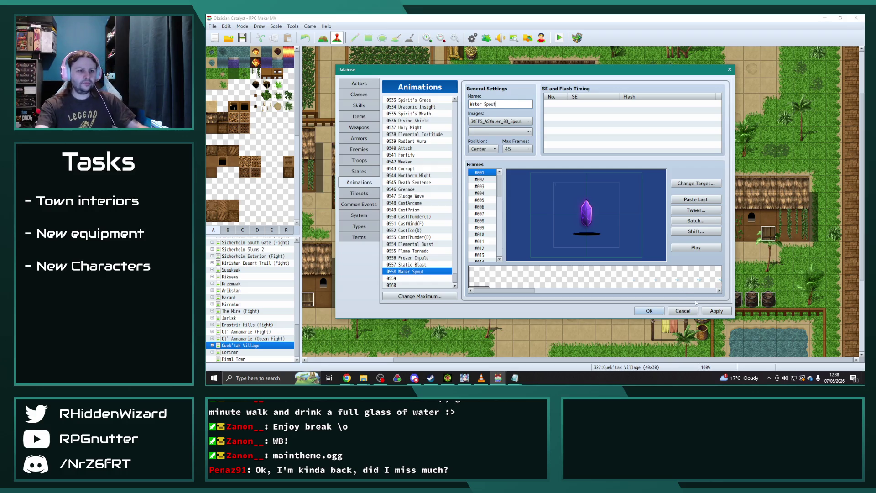
left_click(720, 312)
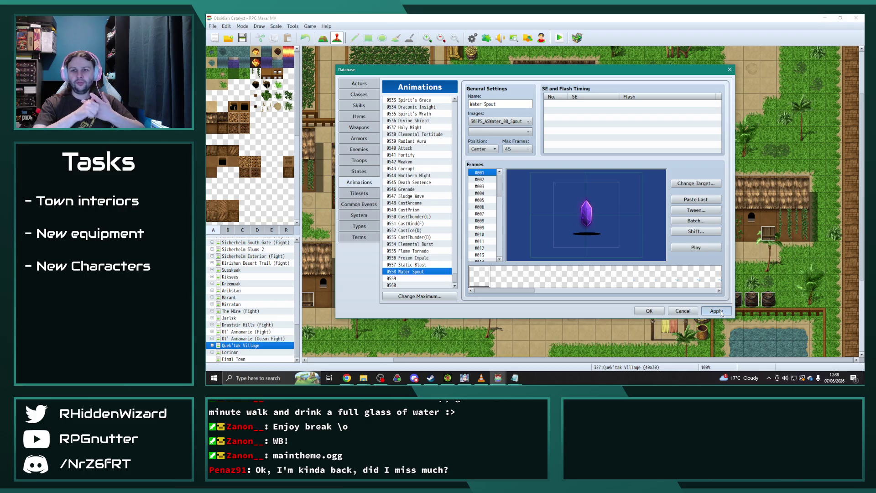
left_click(720, 311)
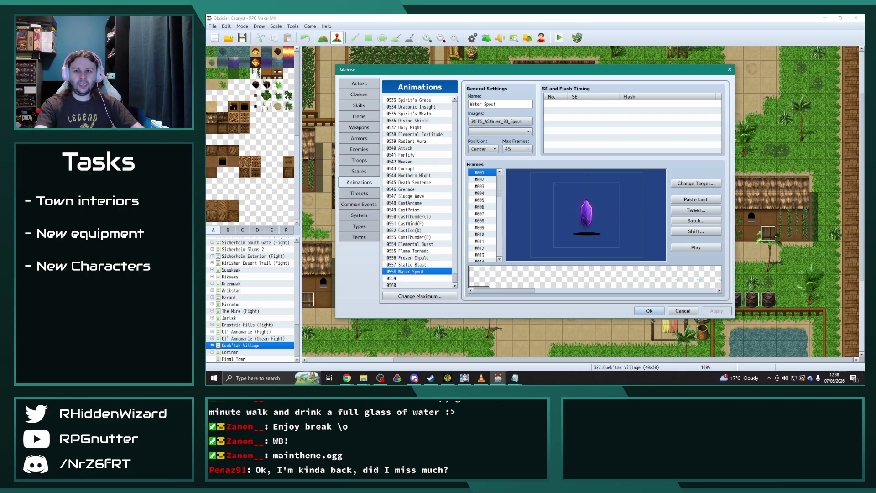
key("alt+Tab")
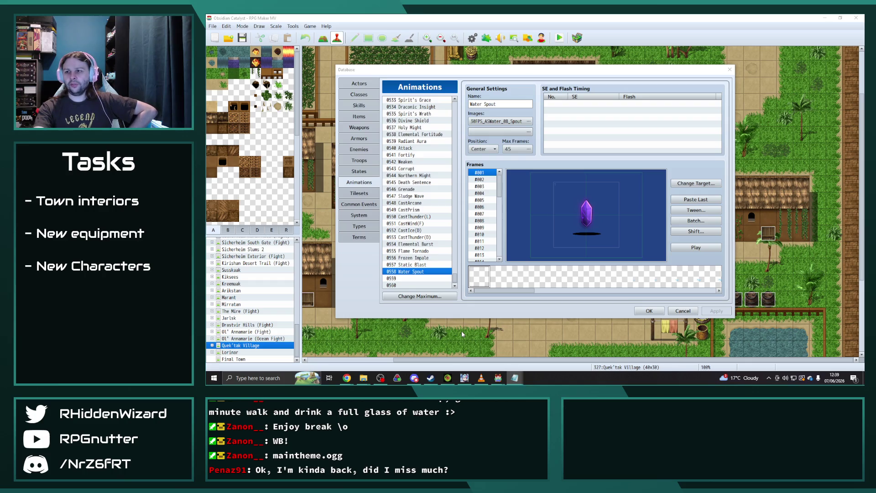
- Close the Water demo's database without saving and close the Water demo project
left_click(504, 384)
left_click(520, 346)
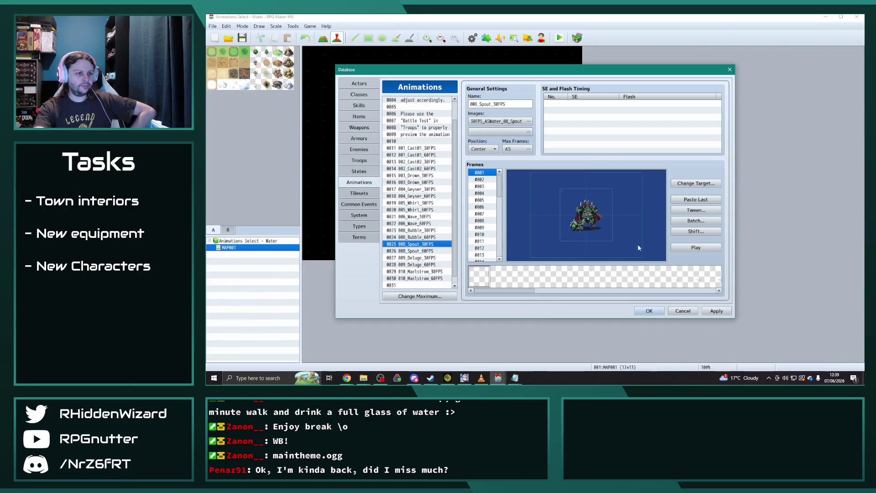
left_click(683, 310)
key("Return")
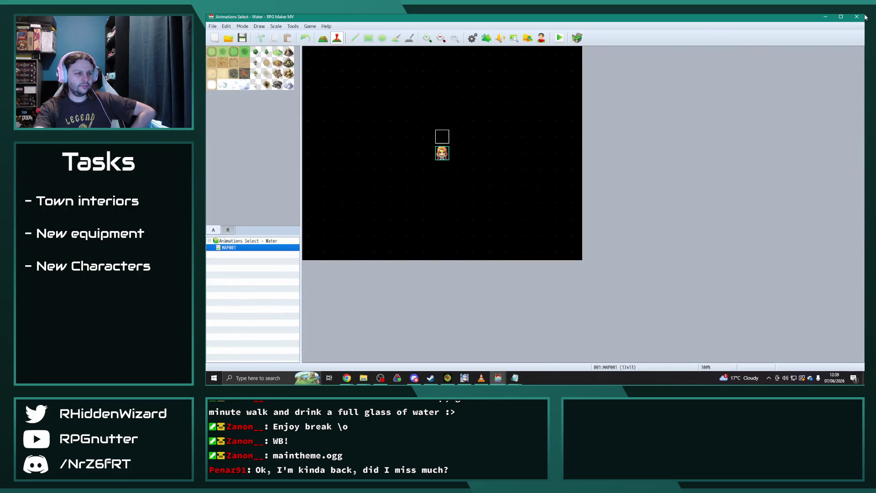
left_click(864, 17)
- Browse to dlc > animationsselect_earth > AS - Earth MV Demo and open its Game project
mouse_move(366, 382)
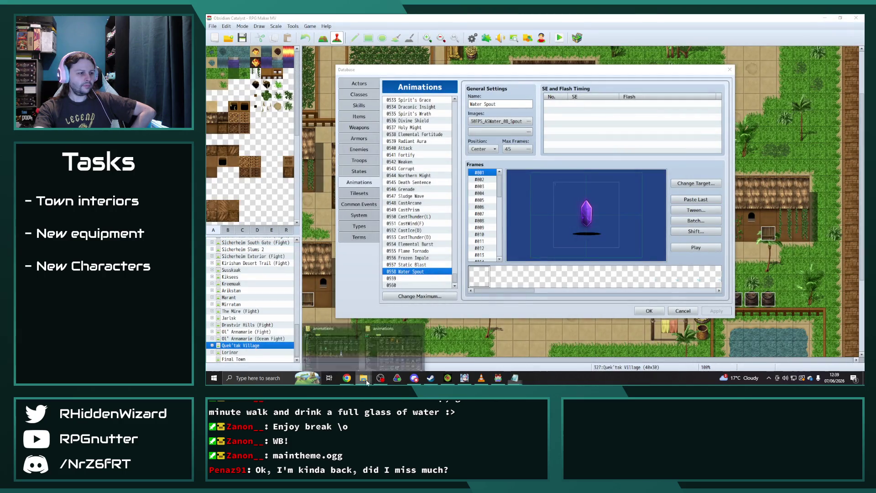
left_click(339, 357)
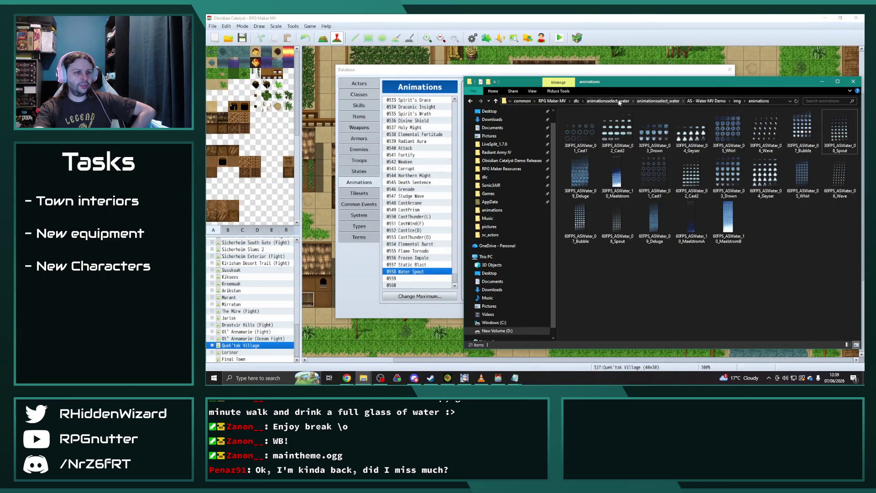
left_click(576, 101)
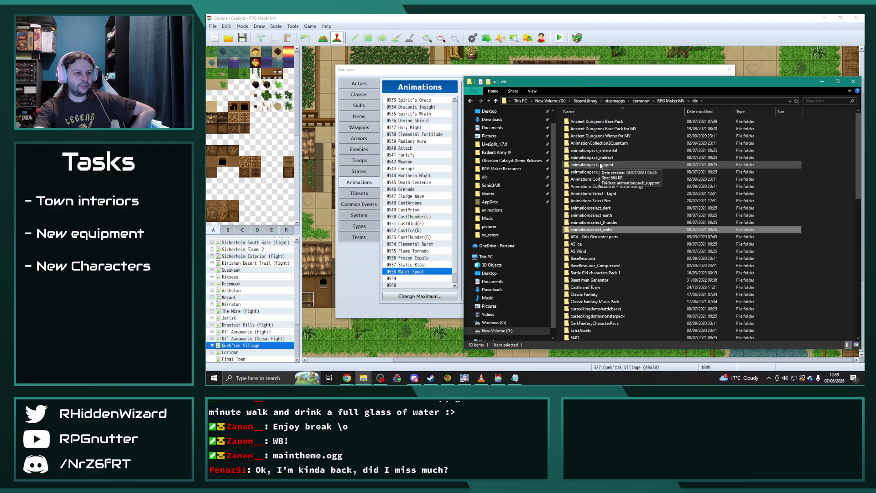
double_click(598, 215)
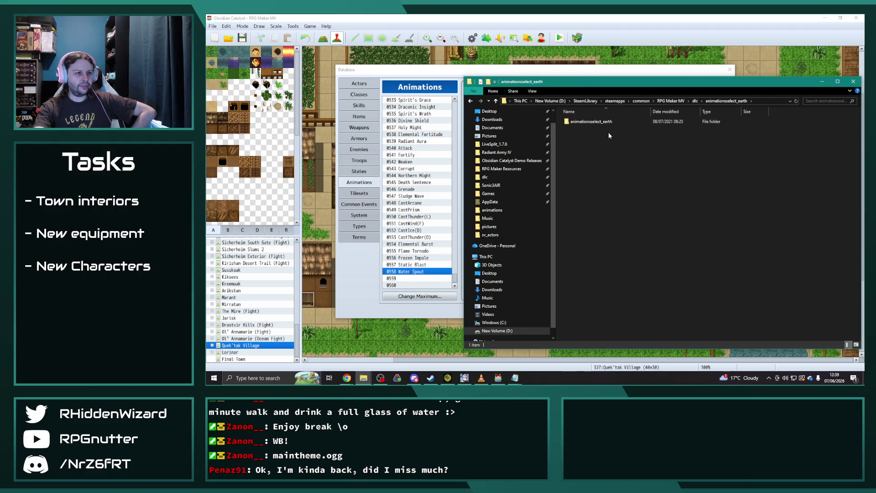
double_click(588, 121)
double_click(595, 136)
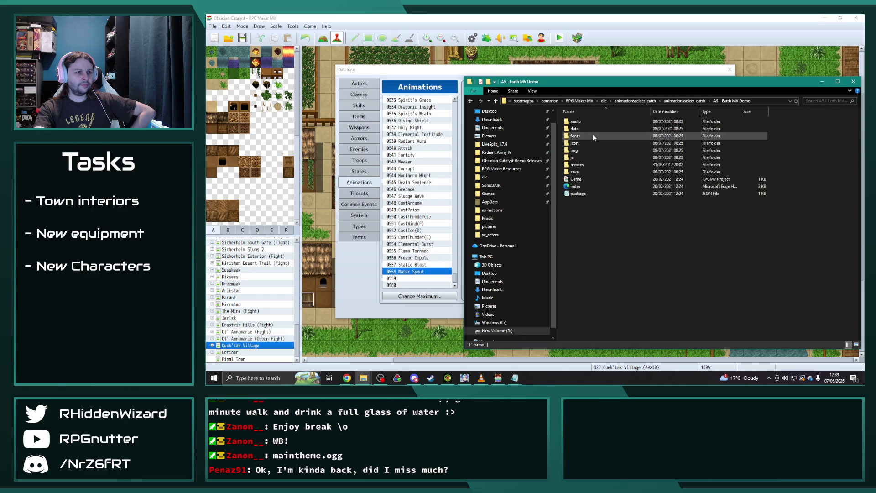
left_click(581, 180)
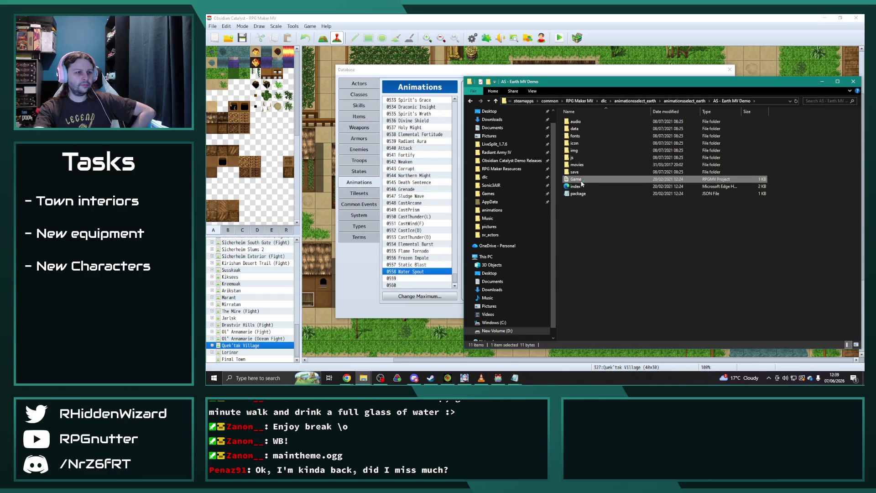
double_click(580, 181)
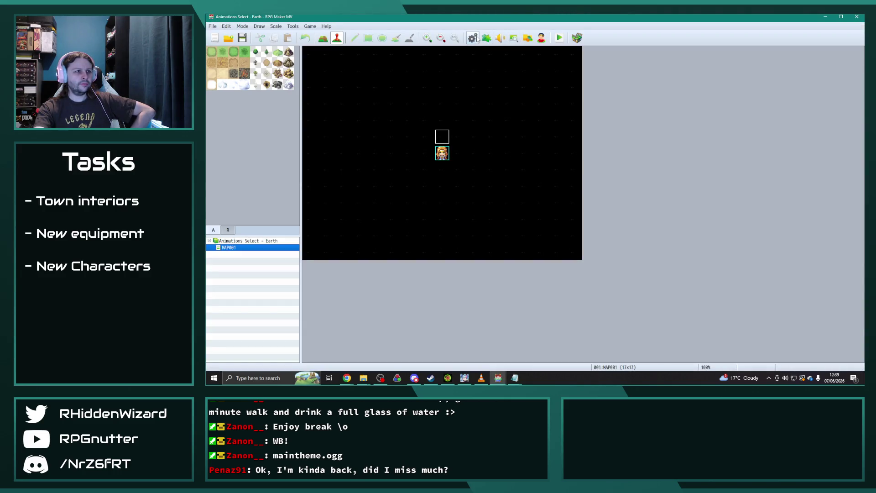
- Open the Earth demo's Animations database and preview 003_Stone_30FPS several times
left_click(472, 37)
left_click(361, 172)
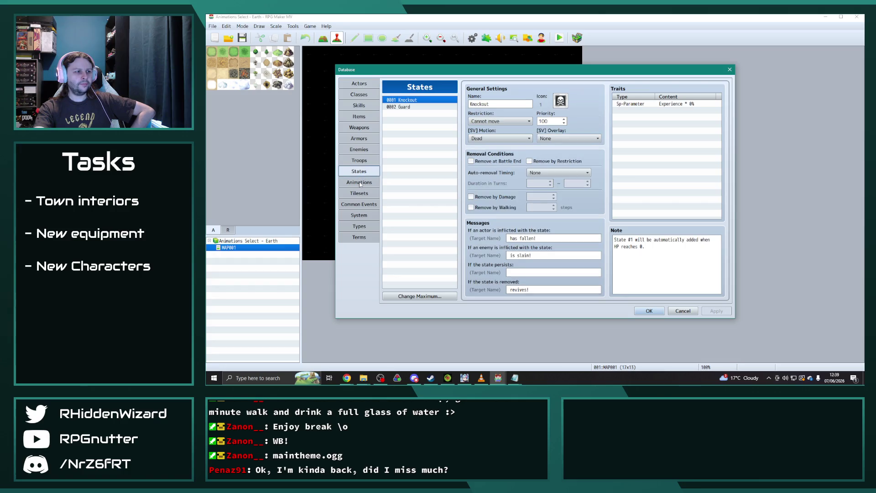
left_click(359, 184)
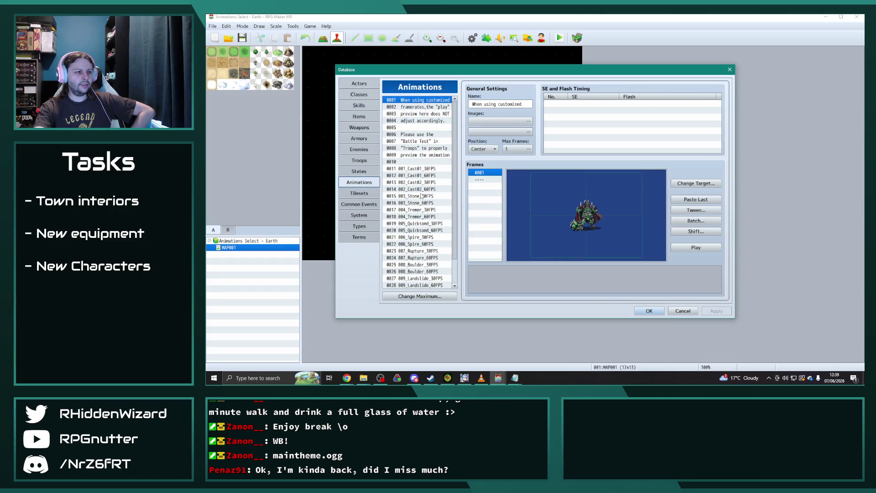
scroll(420, 197, "down", 2)
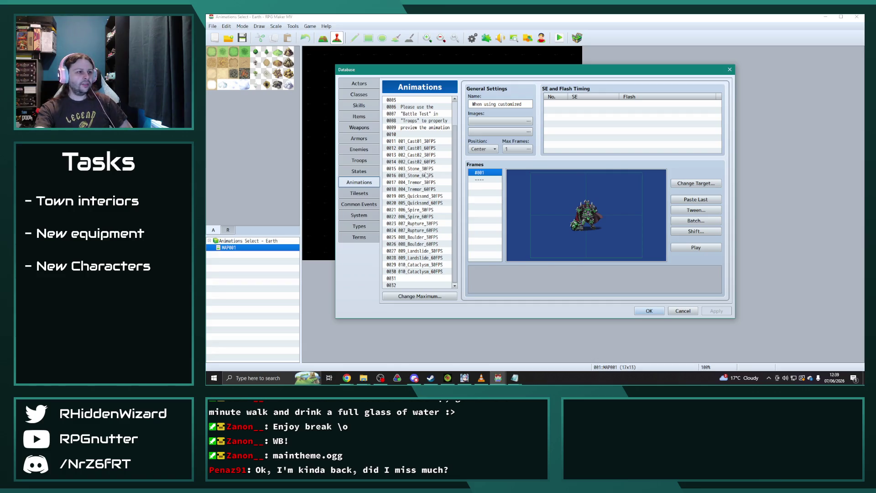
left_click(421, 169)
left_click(696, 247)
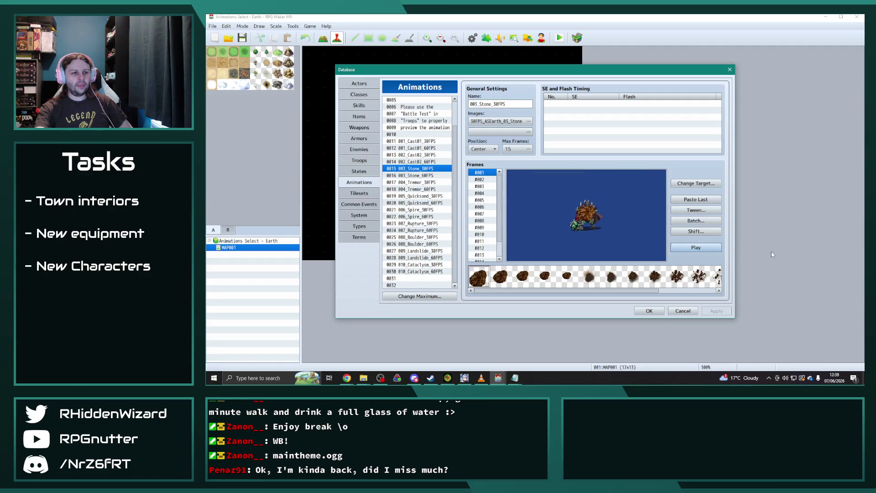
left_click(704, 250)
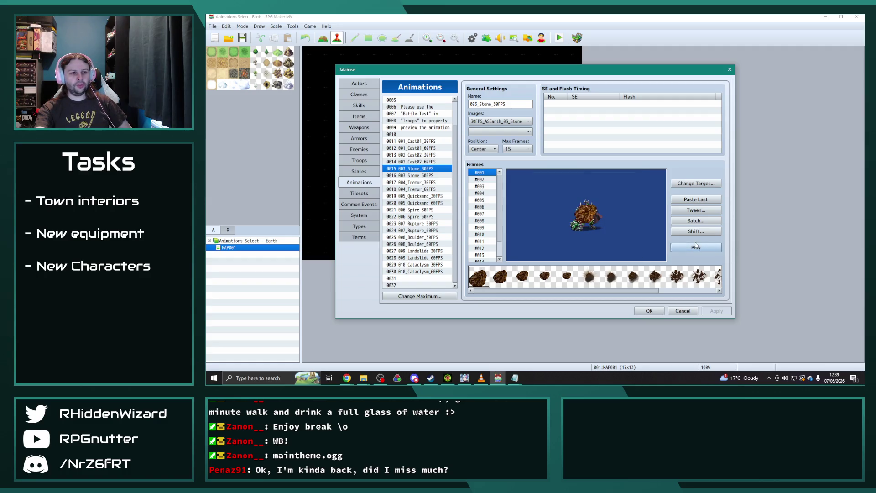
left_click(692, 247)
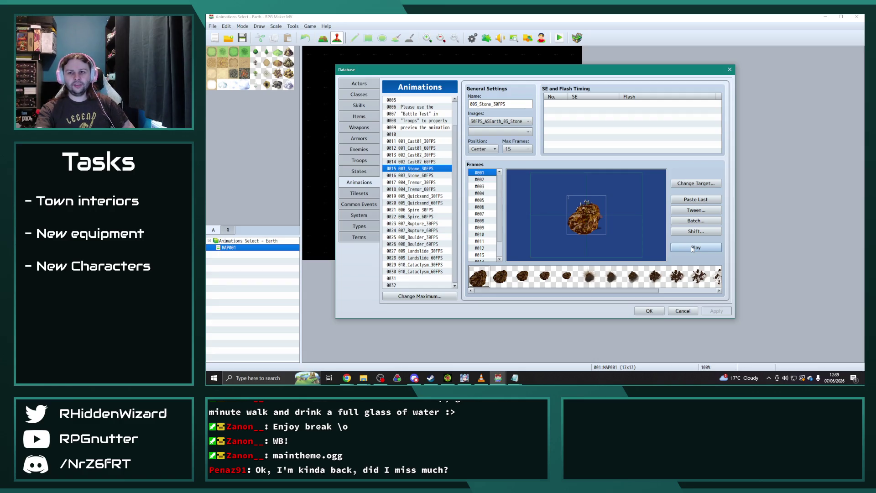
left_click(692, 248)
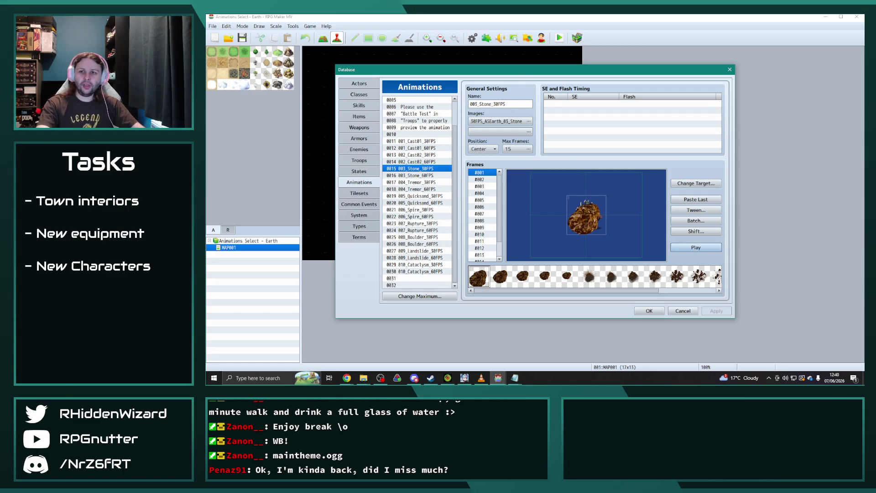
- Select the 0021 006_Spire_30FPS animation
key("alt+Tab")
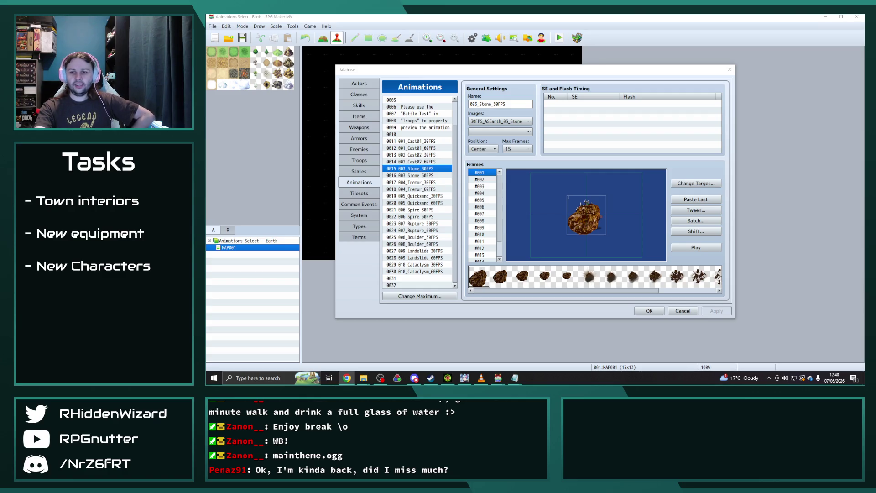
key("alt+Tab")
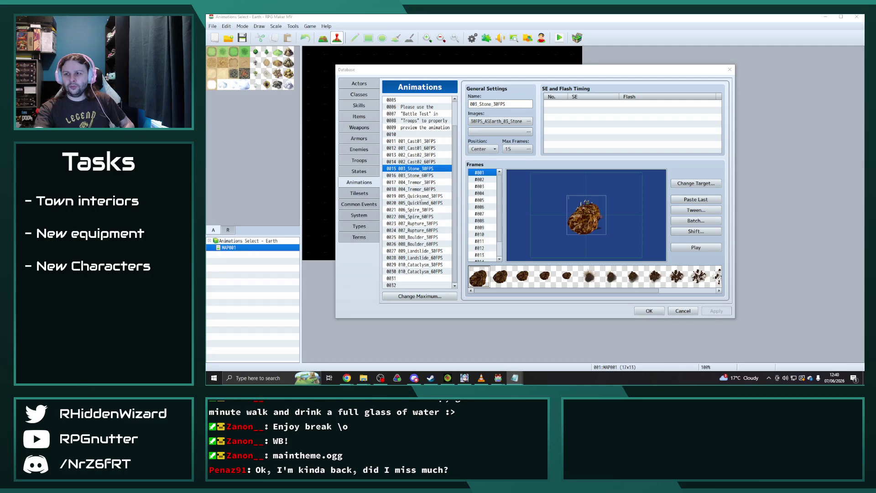
left_click(417, 210)
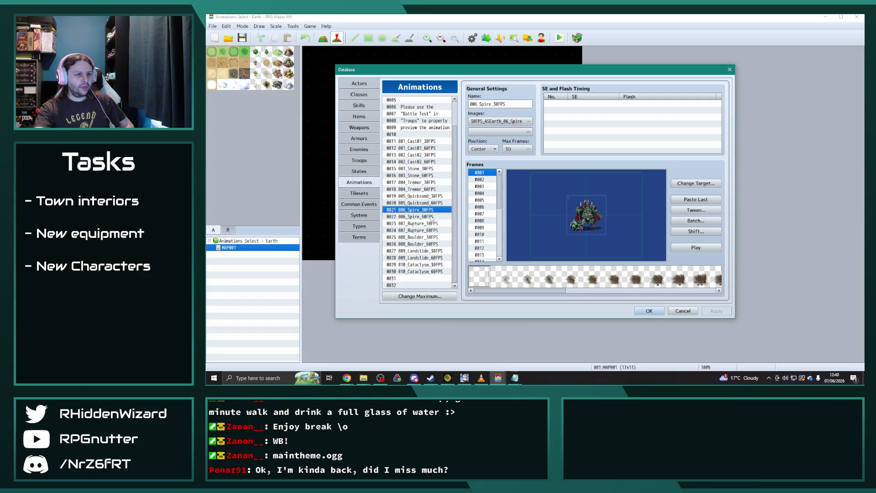
- Preview 006_Spire_30FPS, then batch-enlarge its cells with Scale and Blend
left_click(708, 248)
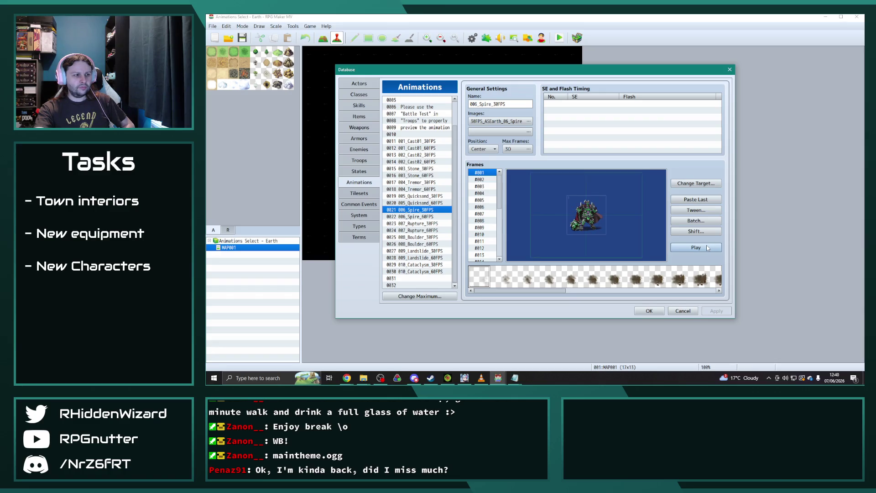
left_click(706, 247)
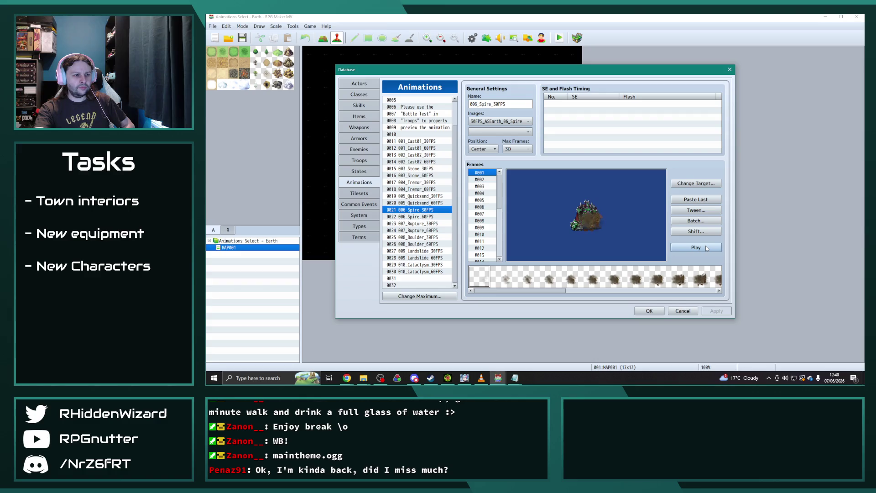
left_click(708, 221)
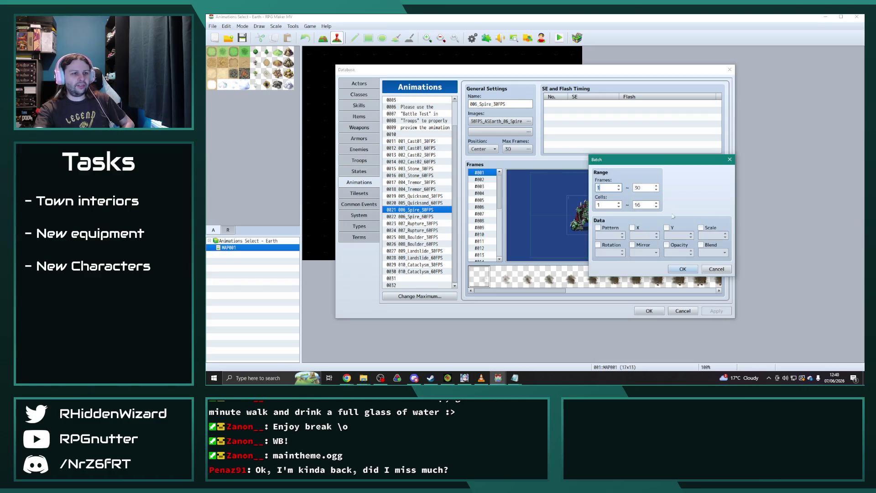
left_click(700, 228)
left_click(700, 245)
double_click(702, 235)
type("200")
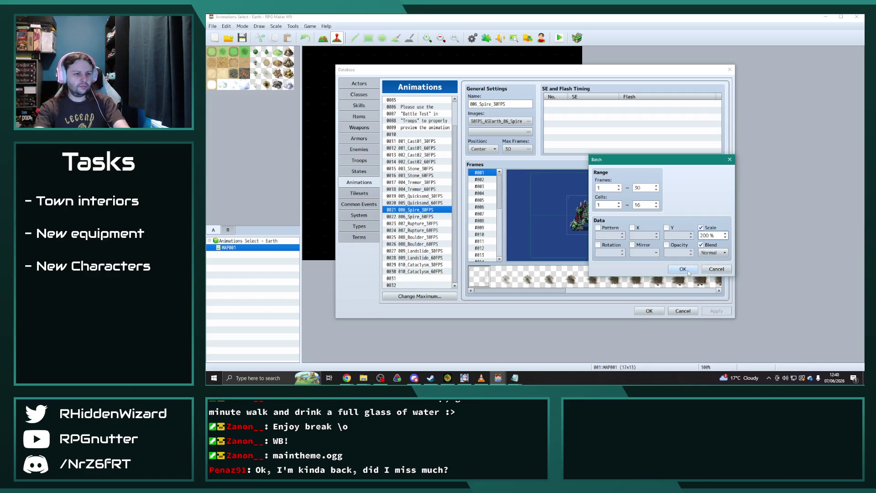
key("Return")
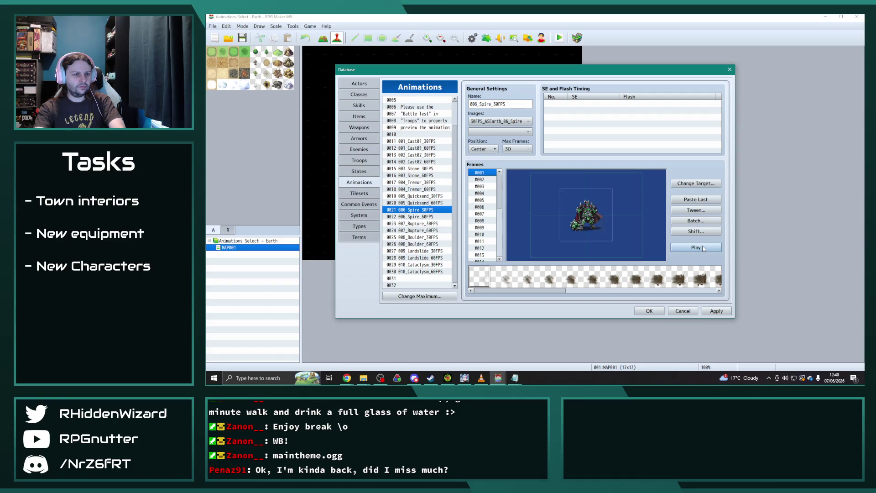
- Apply a second batch scale-and-blend enlargement to the Spire frames and preview it
left_click(705, 220)
left_click(701, 245)
double_click(705, 235)
type("250")
left_click(684, 268)
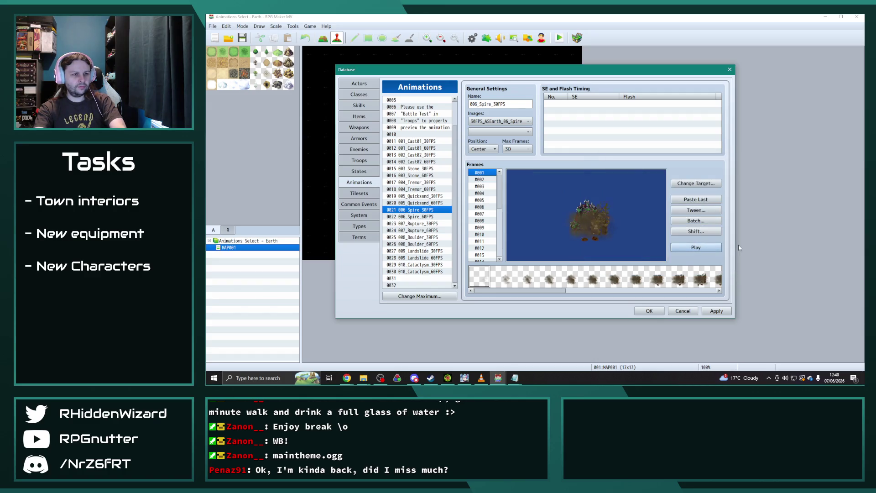
left_click(712, 249)
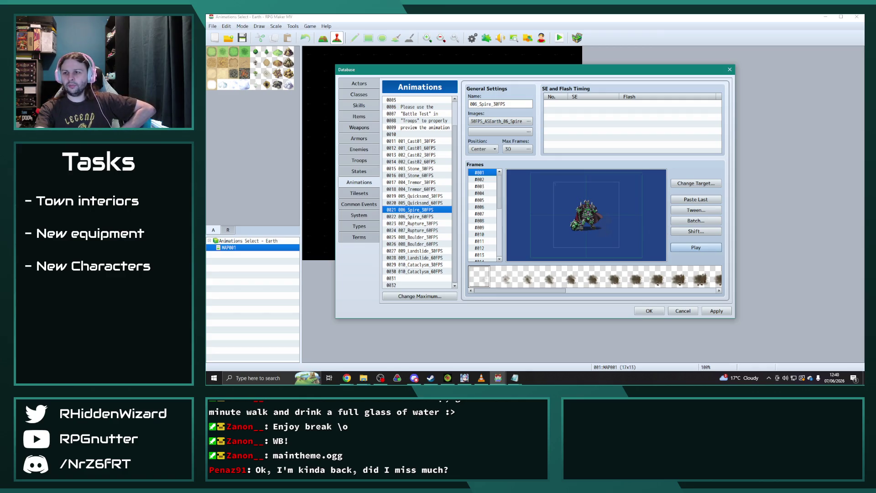
- Select 007_Rupture_30FPS and play its preview
key("alt+Tab")
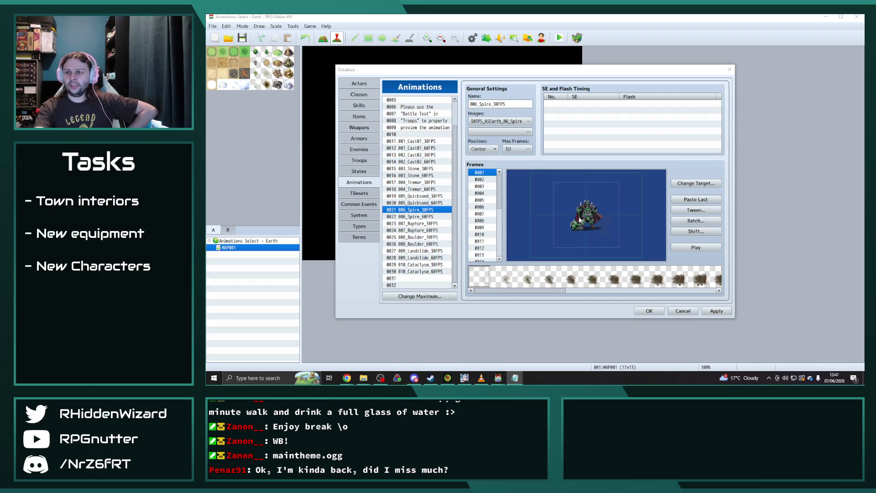
left_click(420, 224)
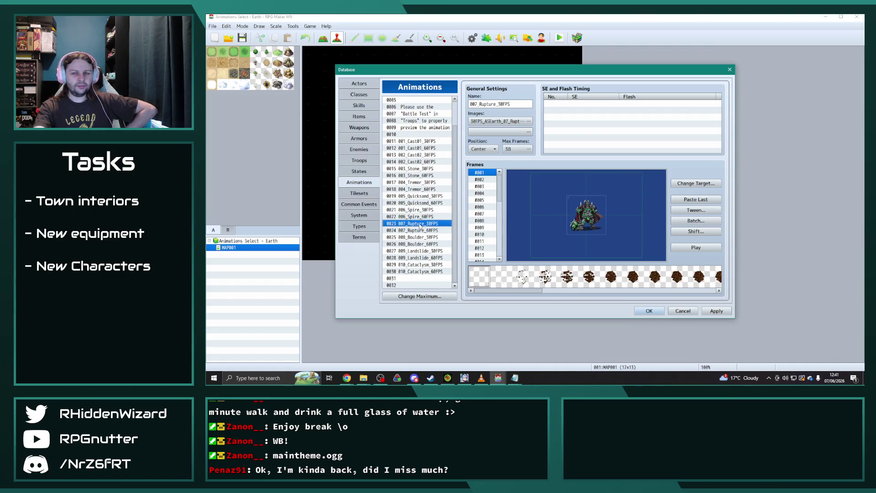
left_click(703, 248)
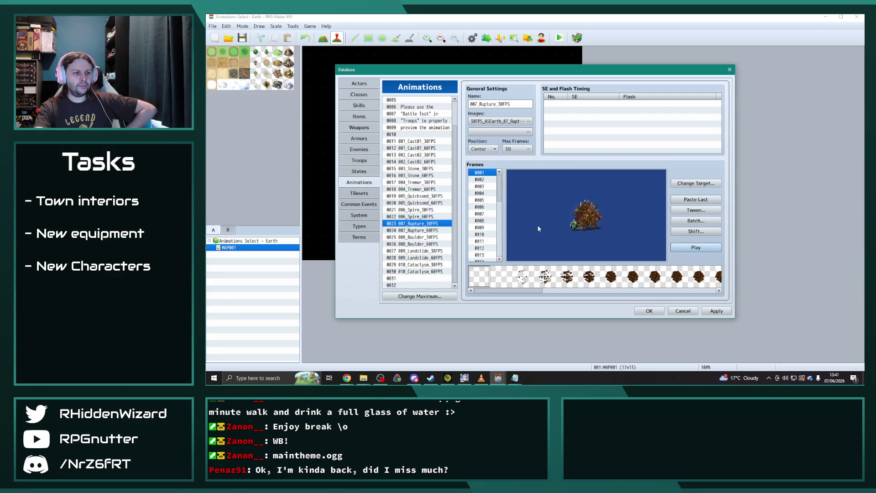
- Preview 008_Boulder, 010_Cataclysm and 009_Landslide 30FPS animations in turn
left_click(421, 237)
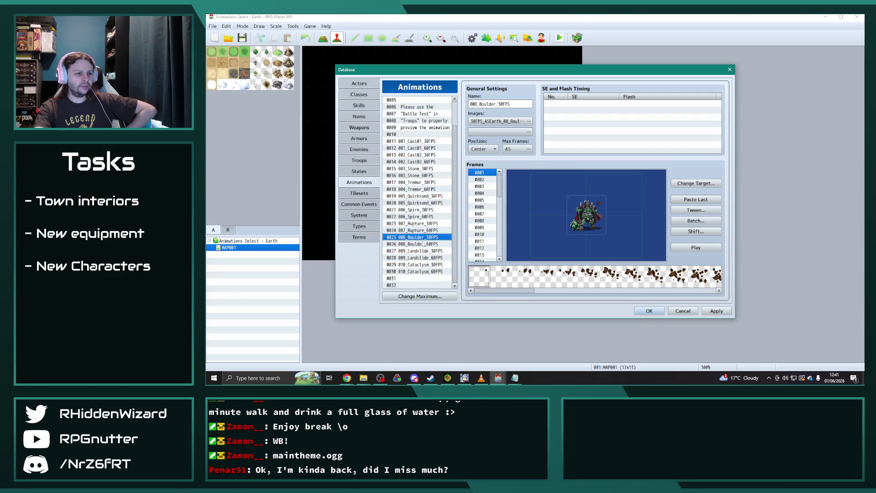
left_click(422, 256)
left_click(422, 237)
left_click(703, 248)
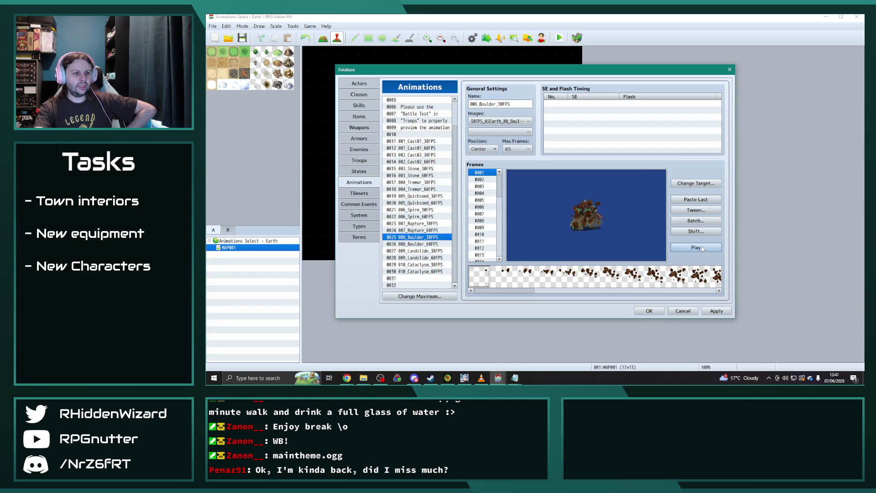
left_click(424, 265)
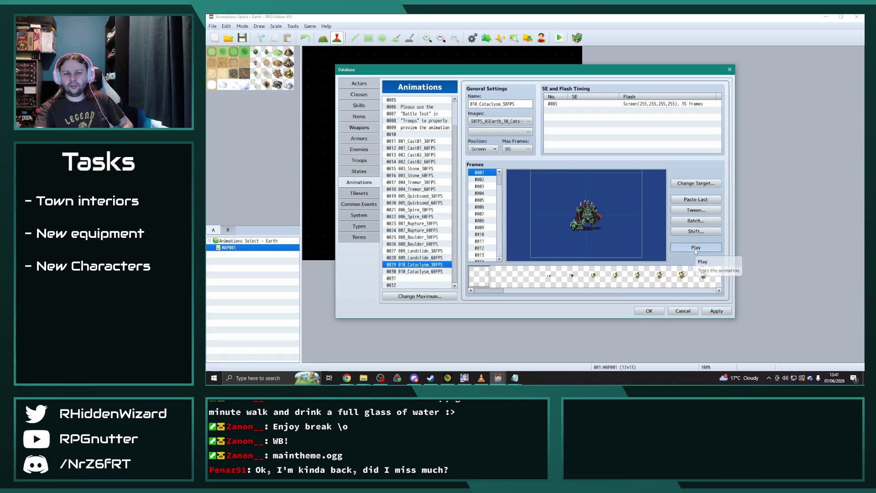
left_click(694, 248)
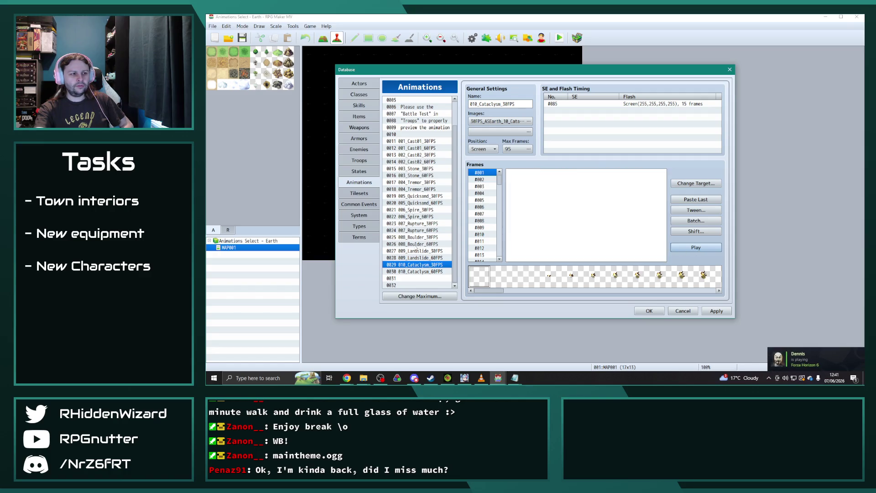
left_click(423, 251)
left_click(696, 250)
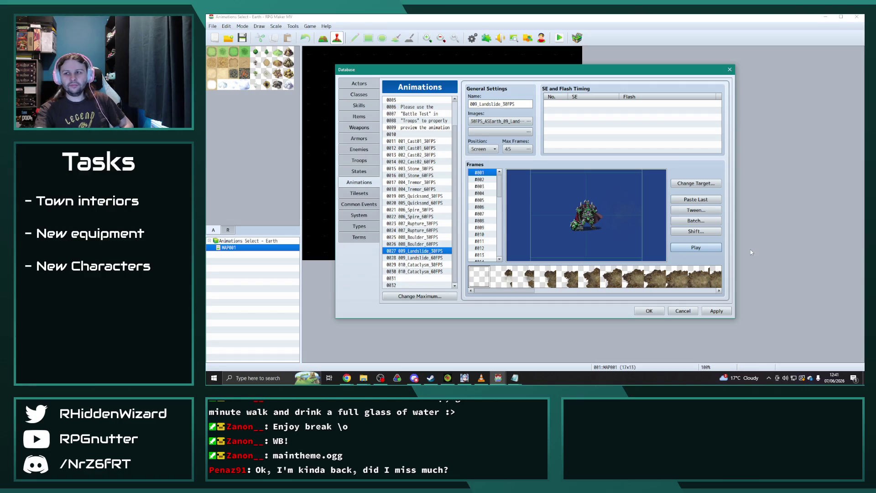
key("alt+Tab")
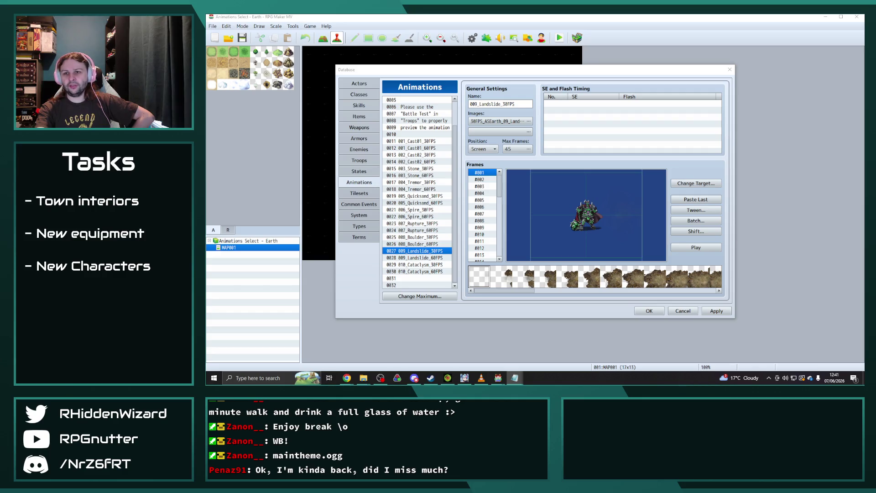
key("alt+Tab")
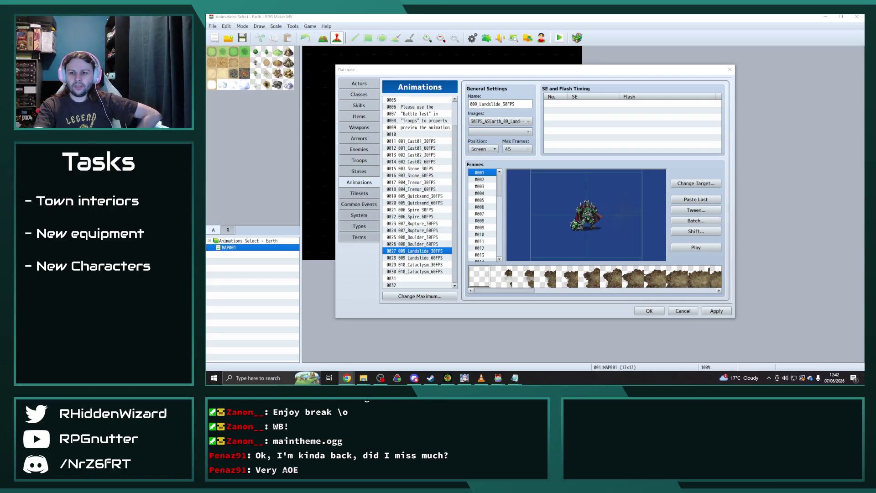
key("alt+Tab")
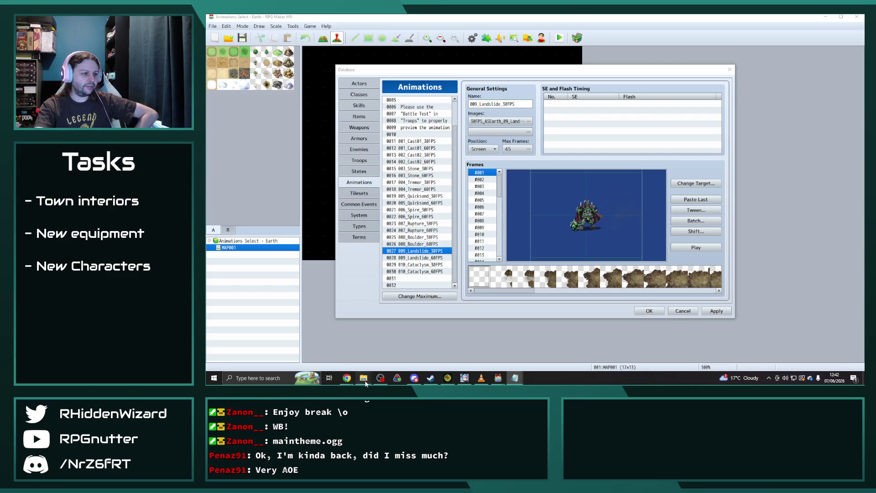
- Open the Earth demo's img/animations folder and select the 30FPS Stone, Spire and Landslide sheets
mouse_move(363, 378)
left_click(327, 355)
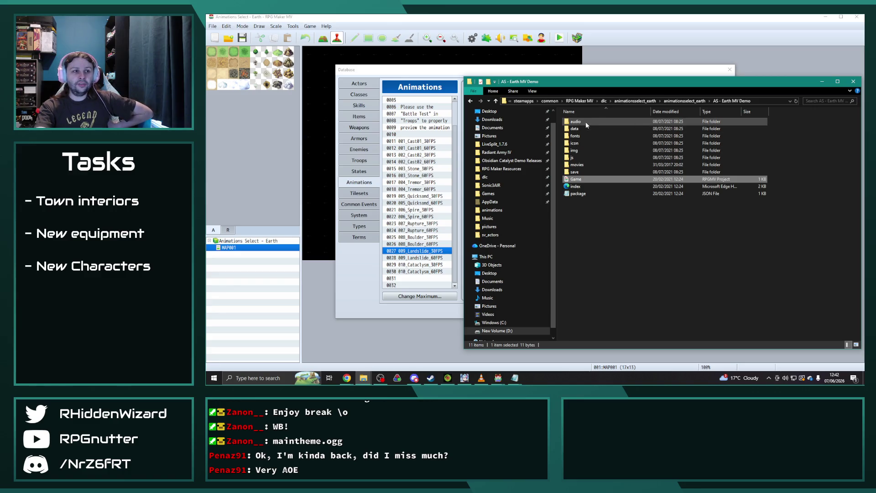
double_click(580, 150)
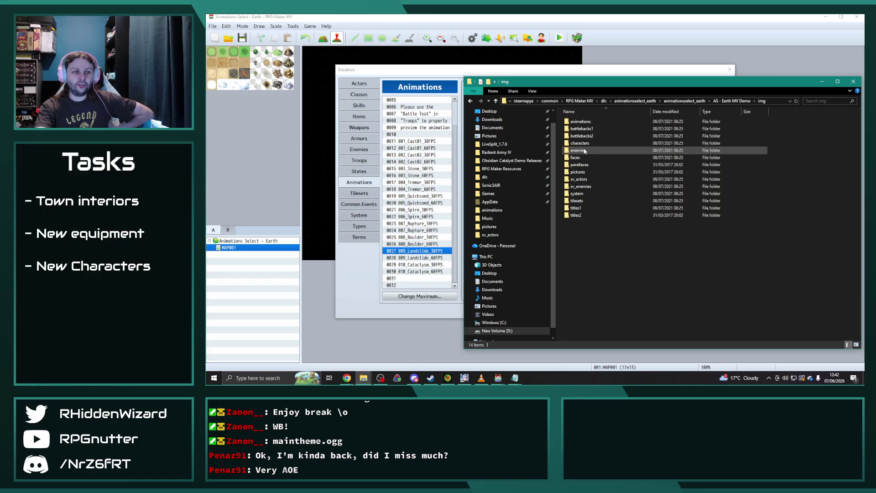
double_click(598, 124)
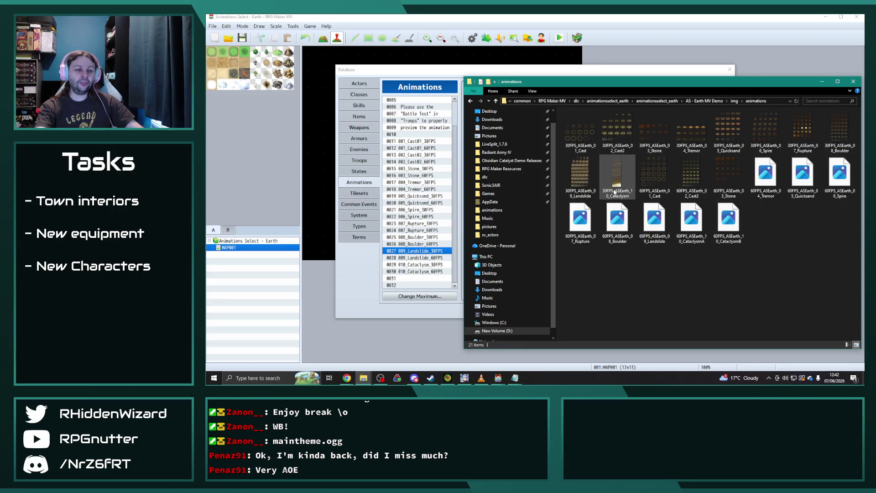
left_click(652, 132)
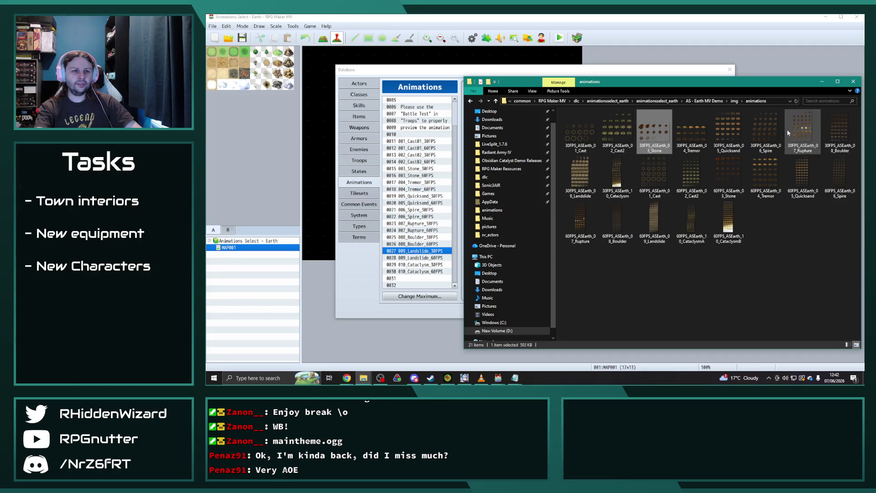
left_click(764, 132, "ctrl")
left_click(572, 175, "ctrl")
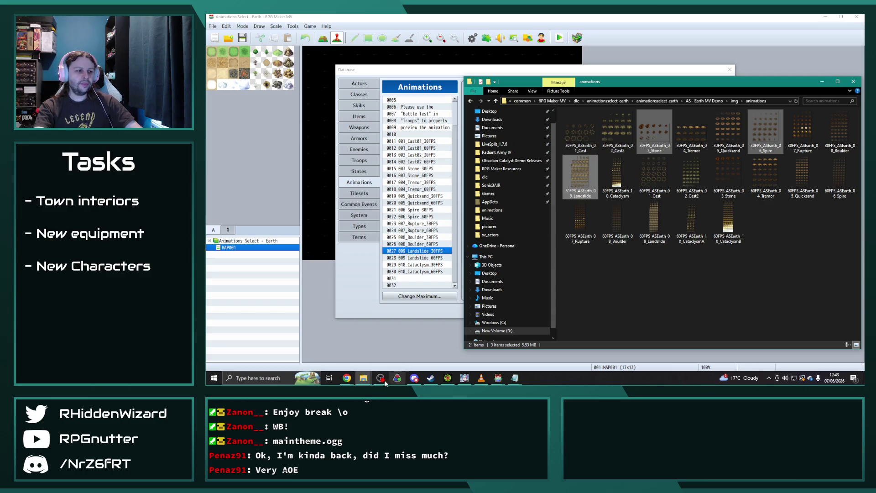
- Place the three sheets into Radiant Army IV's img/animations folder, now 437 items
left_click(363, 377)
left_click(393, 349)
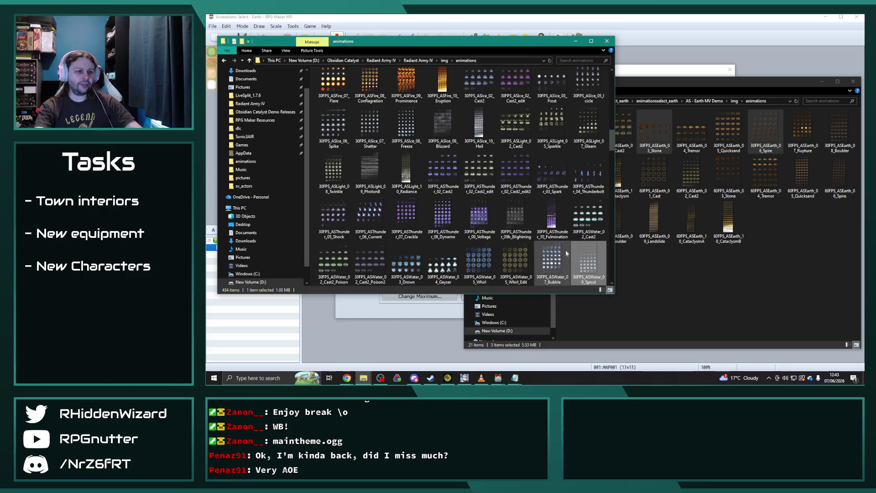
scroll(565, 250, "up", 1)
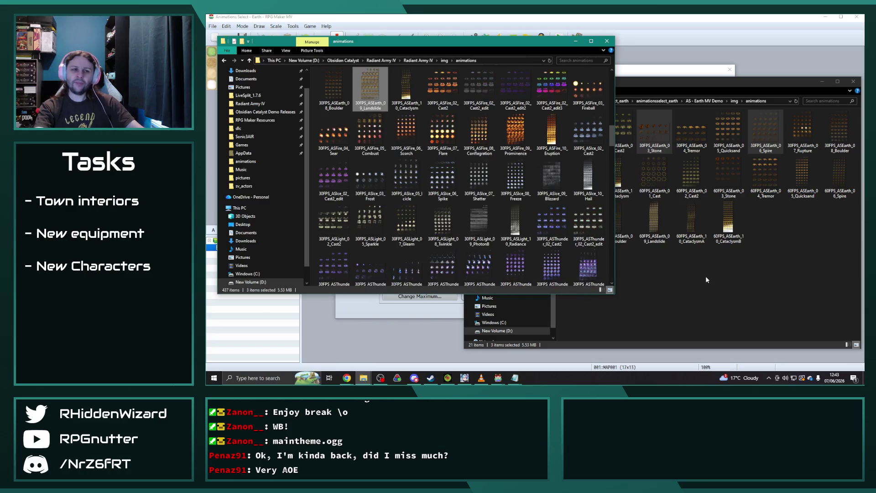
left_click(664, 300)
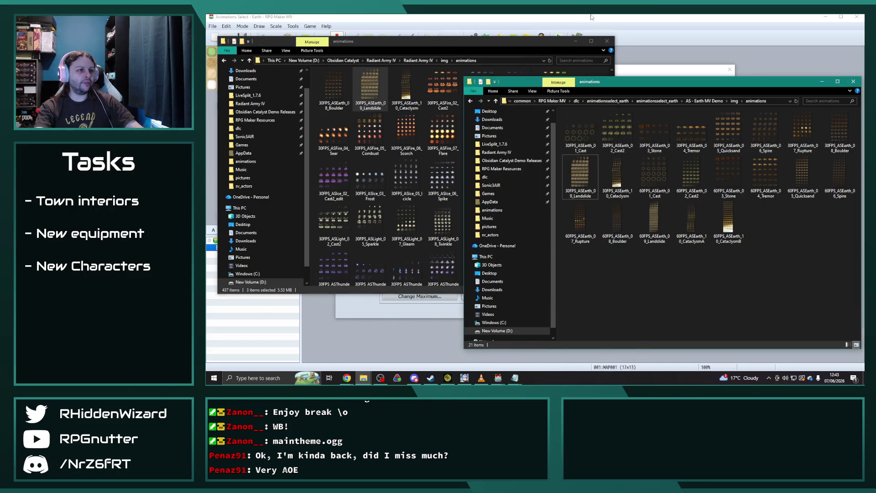
left_click(497, 377)
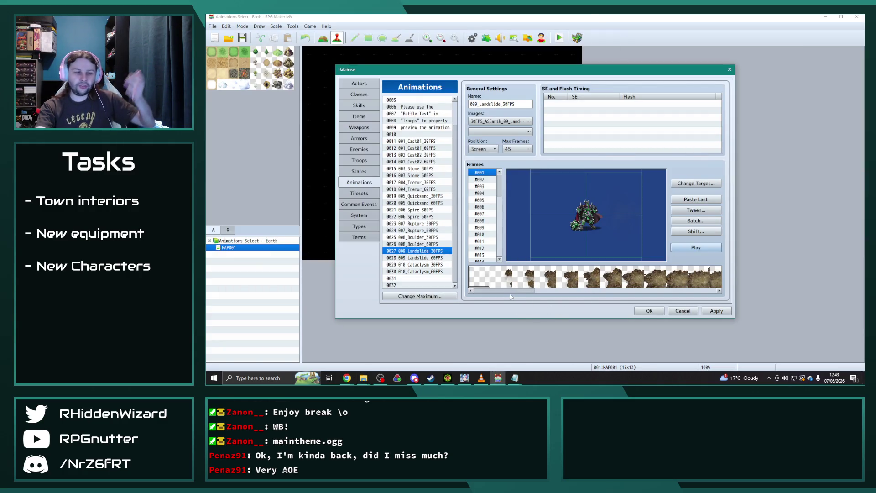
- Copy 003_Stone_30FPS and raise Obsidian Catalyst's maximum animation count to 600
left_click(418, 170)
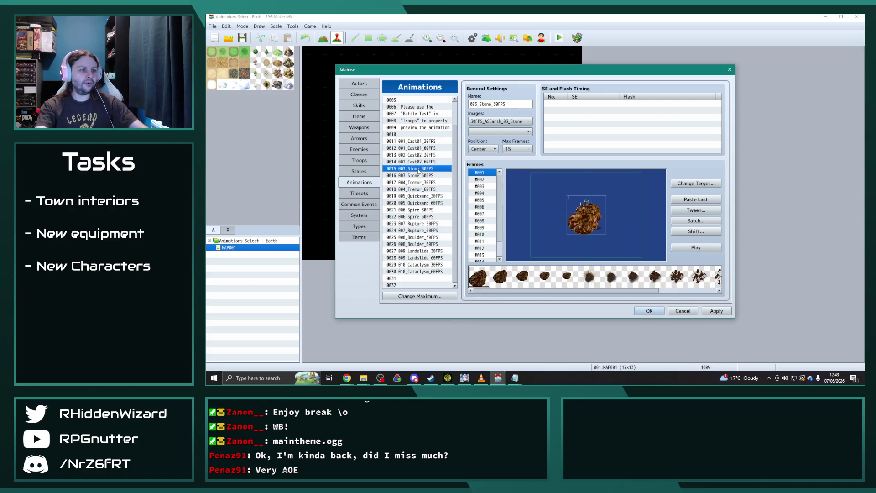
mouse_move(498, 377)
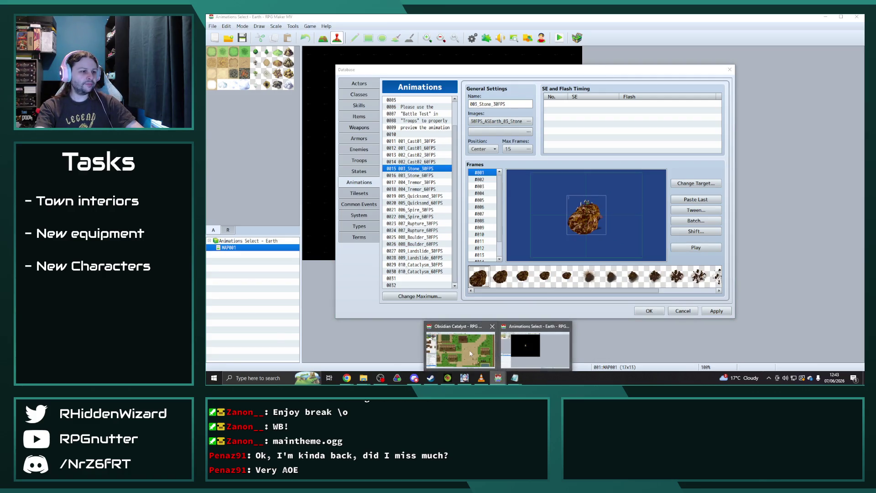
left_click(454, 346)
left_click(422, 284)
left_click(419, 296)
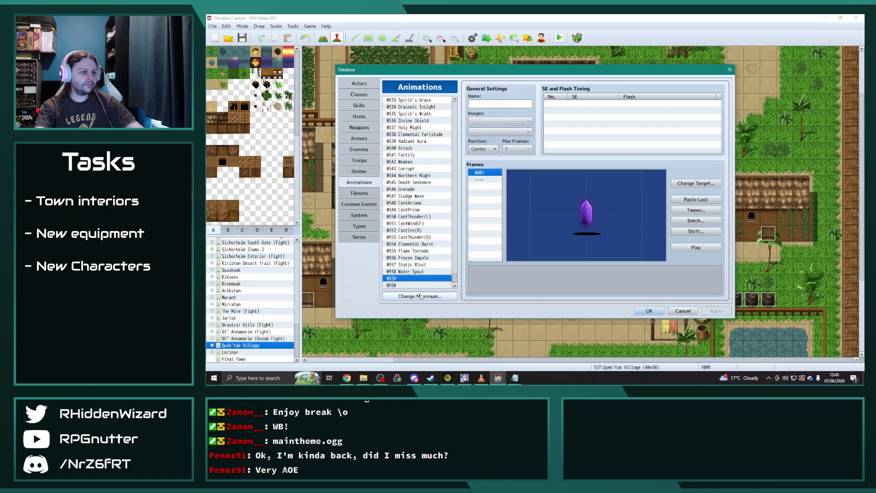
type("600")
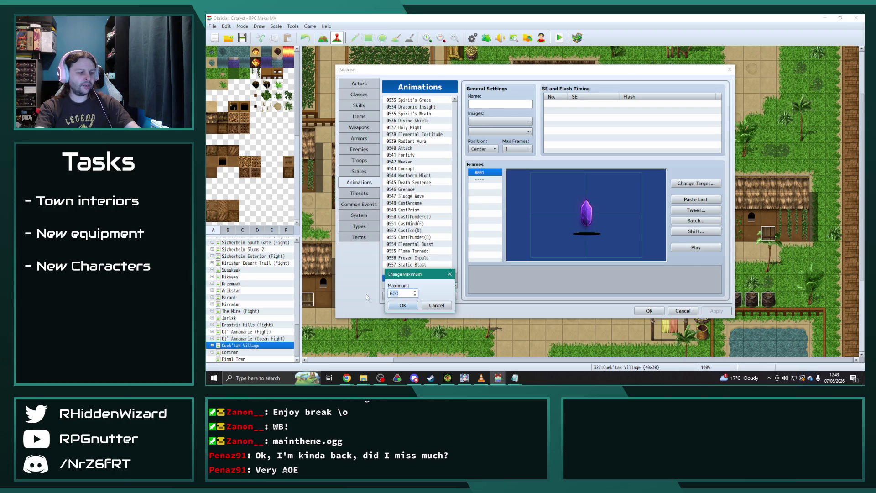
left_click(403, 305)
- Paste the stone animation into entry 0559, name it Boulder Throw, and preview it
scroll(432, 264, "down", 1)
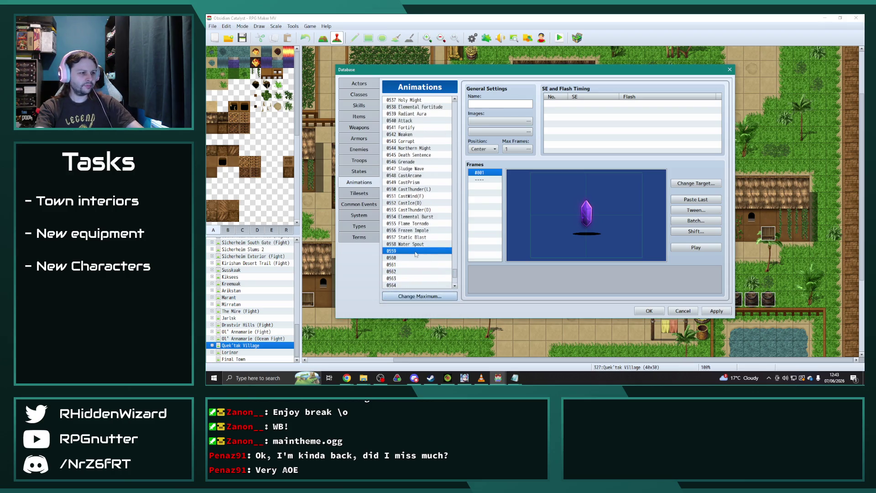
key("ctrl+v")
left_click(515, 103)
type("B")
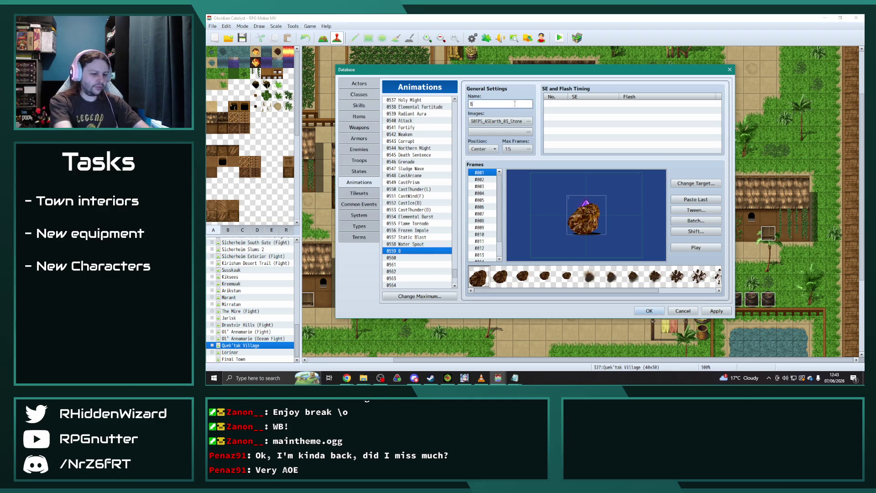
type("oulder Throew")
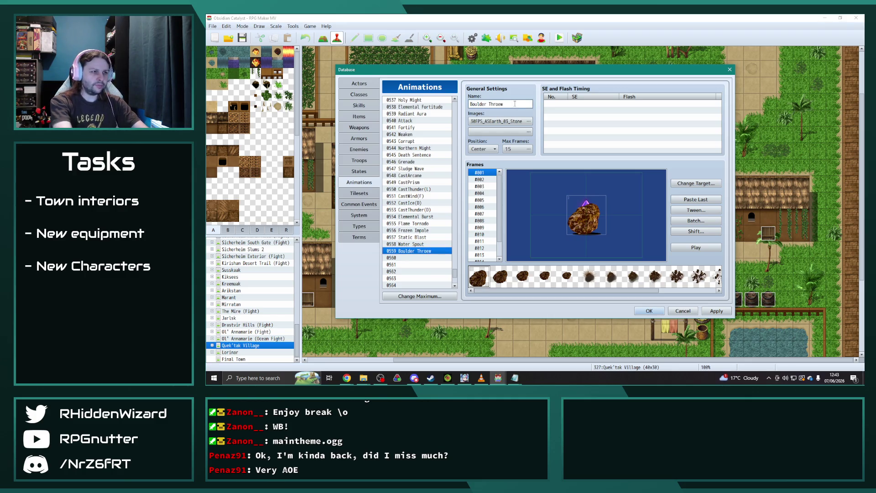
left_click(414, 259)
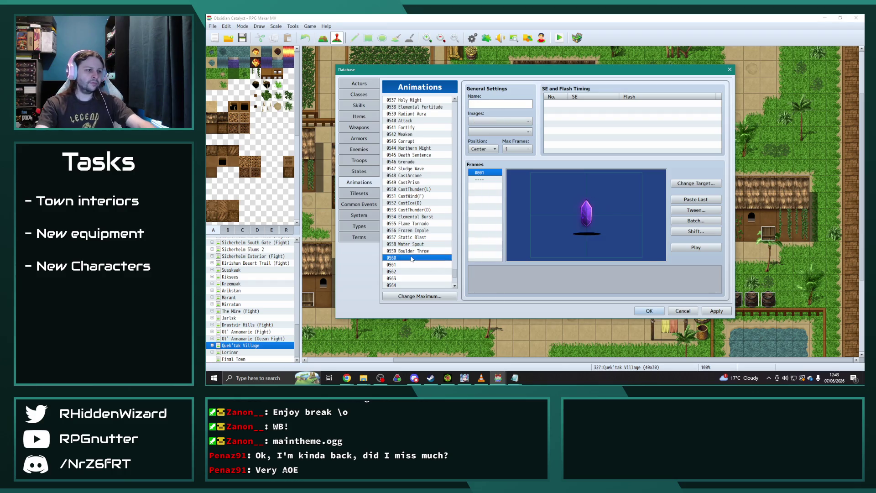
left_click(413, 251)
left_click(705, 248)
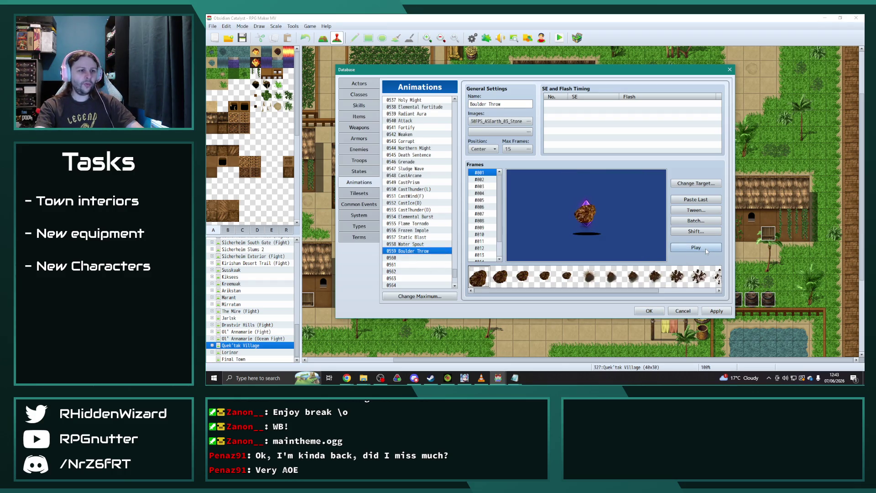
left_click(705, 248)
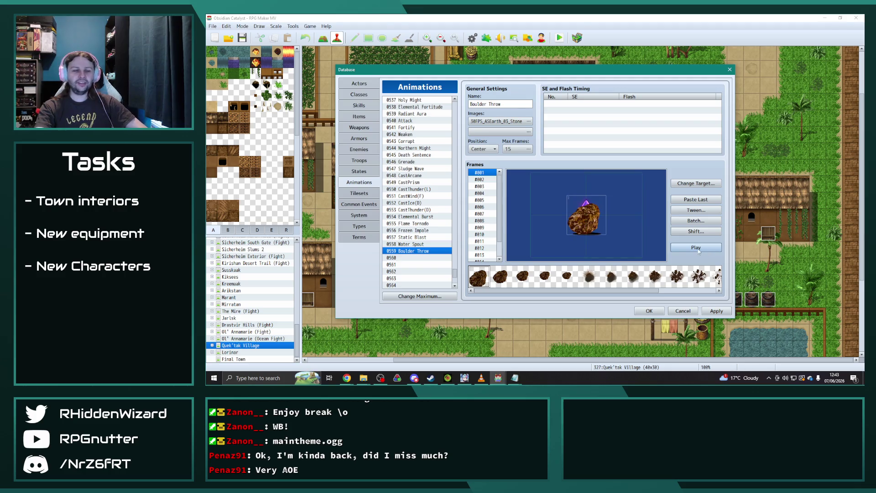
mouse_move(497, 378)
left_click(547, 354)
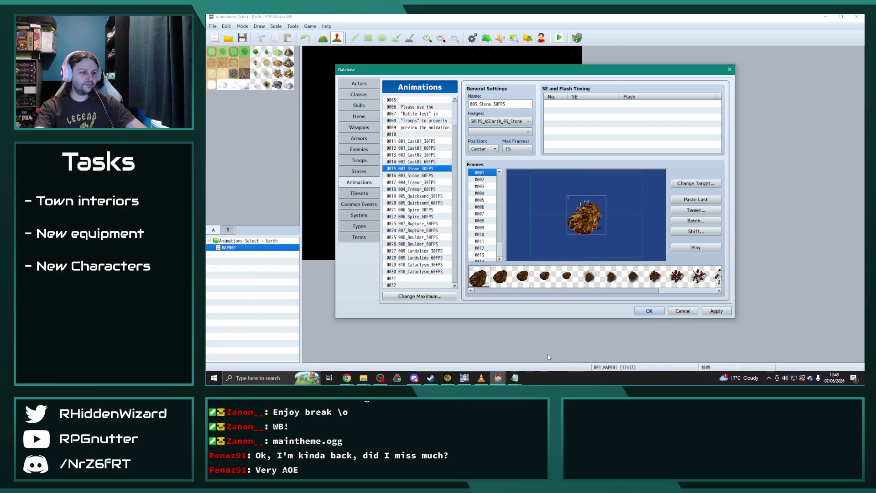
- Copy 006_Spire_30FPS into Obsidian Catalyst's entry 0560 and rename it Stone Spikes
left_click(429, 210)
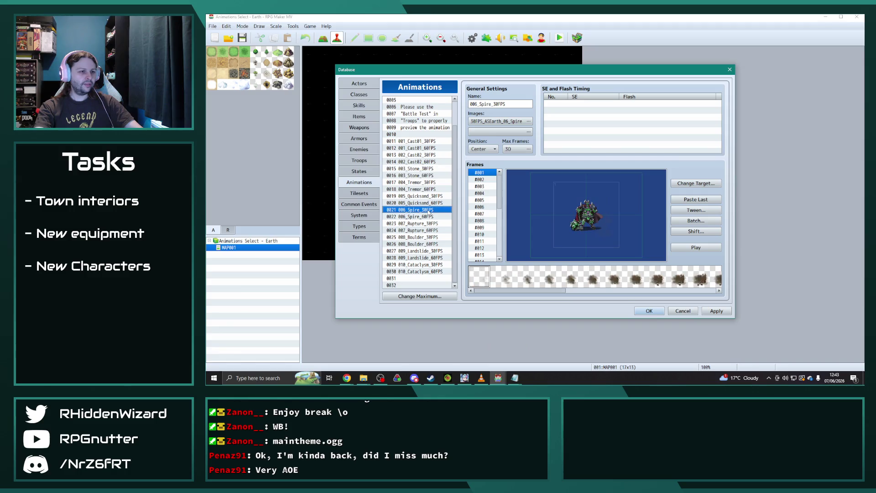
mouse_move(497, 377)
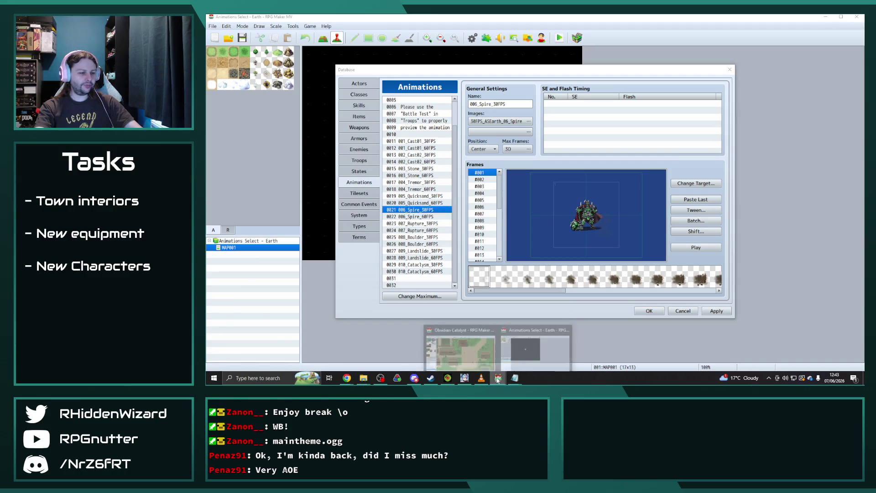
left_click(461, 347)
left_click(415, 257)
key("ctrl+v")
double_click(516, 104)
type("S")
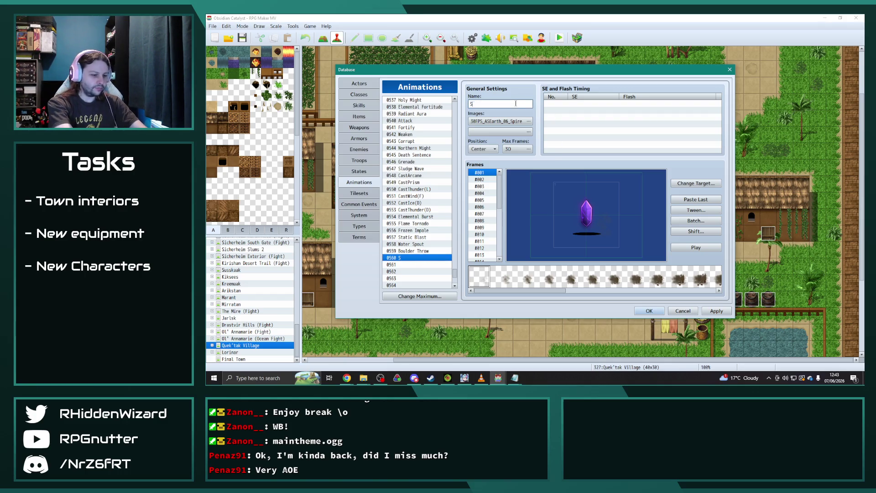
type("tone Spikes")
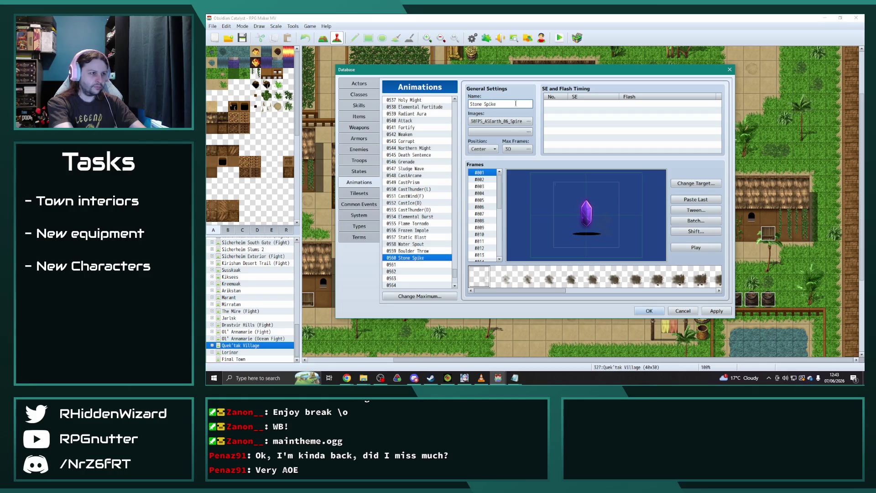
- Batch-set every cell's scale to 220% with blend enabled, then preview Stone Spikes
left_click(695, 220)
left_click(701, 227)
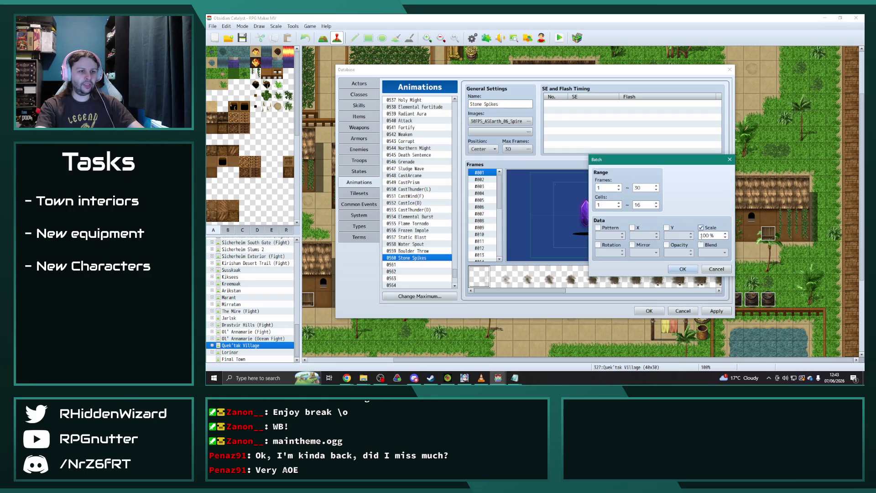
left_click(701, 245)
double_click(705, 235)
type("220")
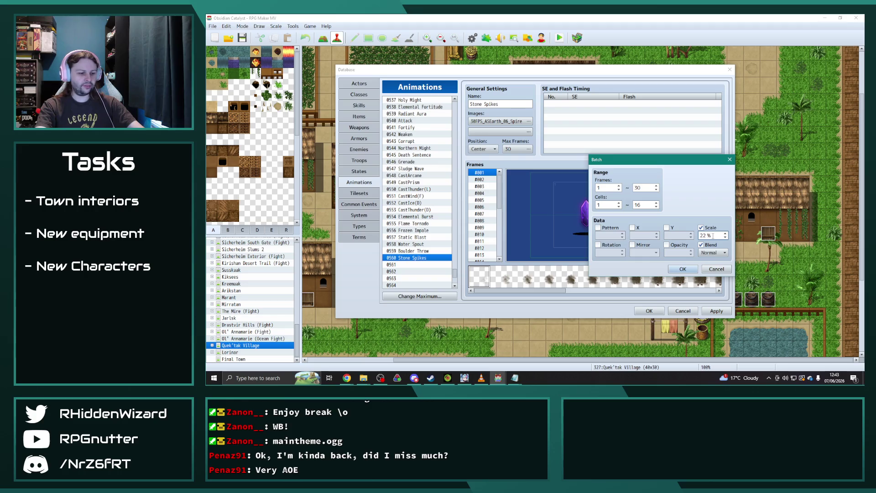
left_click(689, 268)
left_click(703, 249)
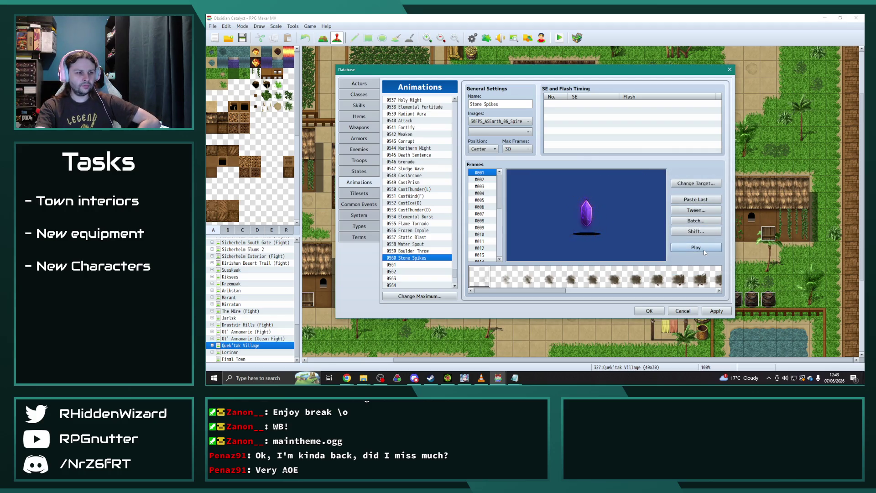
- Select empty entry 0561 and copy 009_Landslide_30FPS from the Earth project
left_click(415, 264)
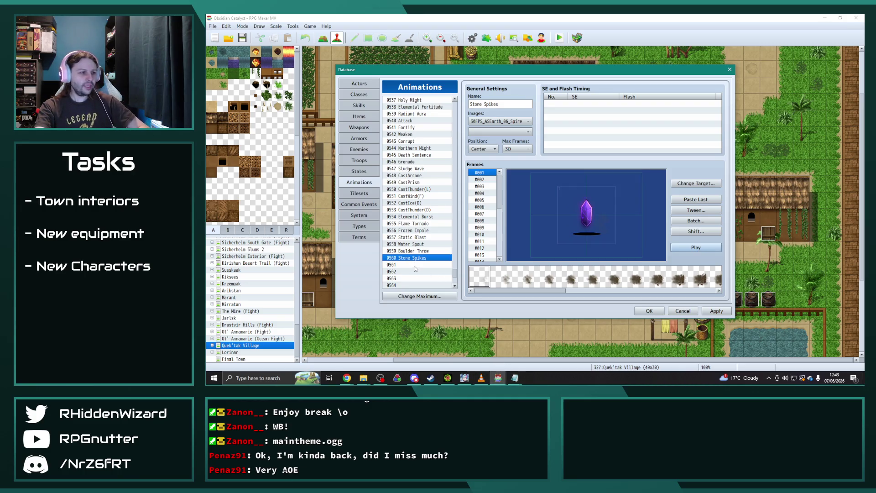
mouse_move(498, 377)
left_click(536, 344)
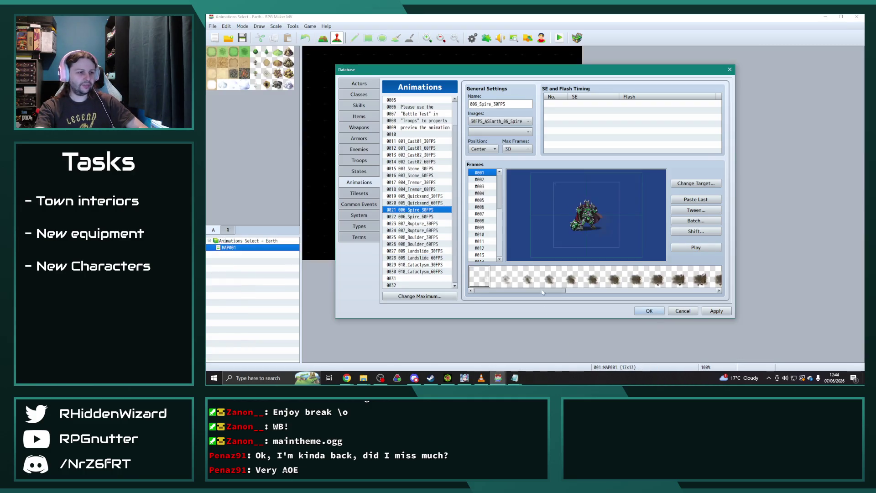
left_click(430, 251)
- Paste the landslide animation into entry 0561, rename it Landslide, preview it, and apply
mouse_move(498, 377)
left_click(456, 349)
key("ctrl+v")
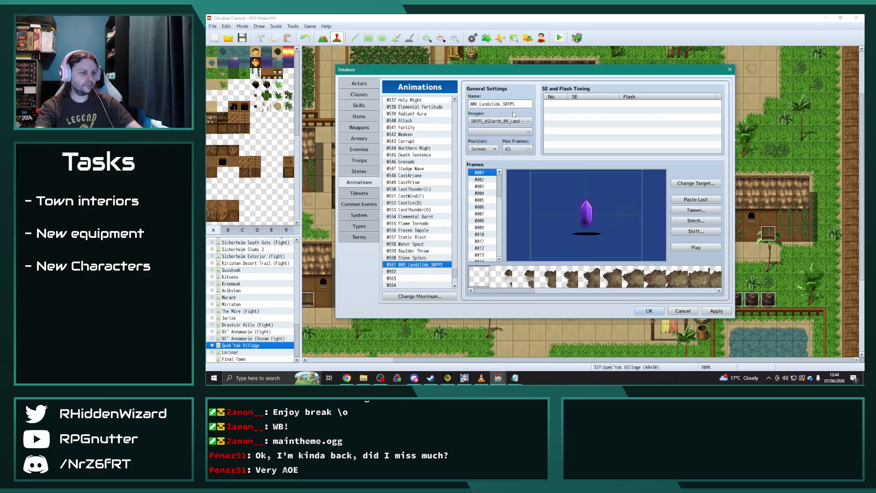
double_click(516, 102)
type("Landslide")
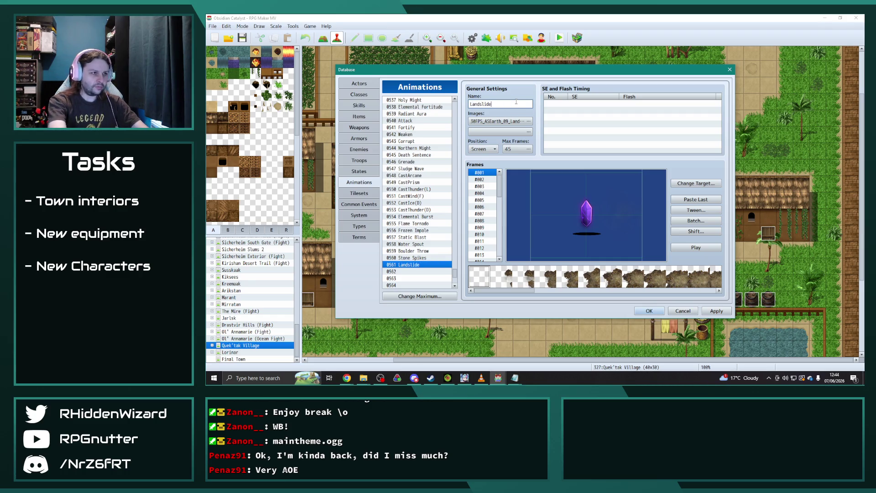
left_click(695, 247)
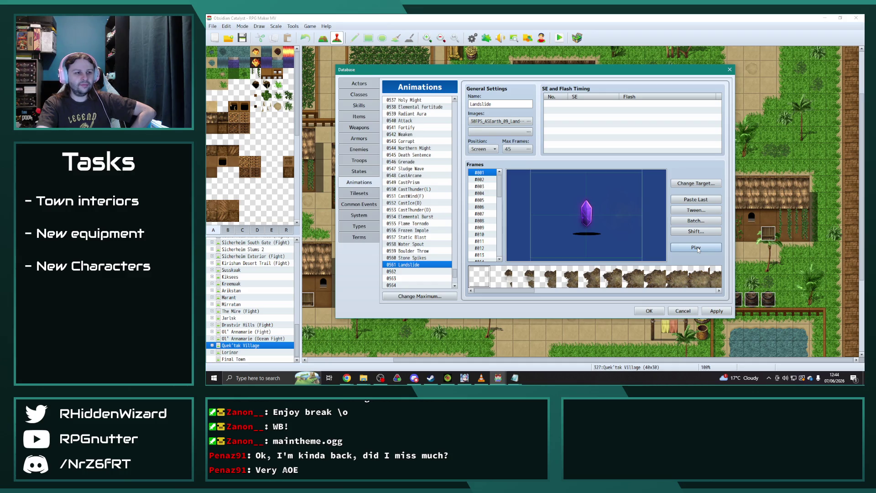
left_click(714, 312)
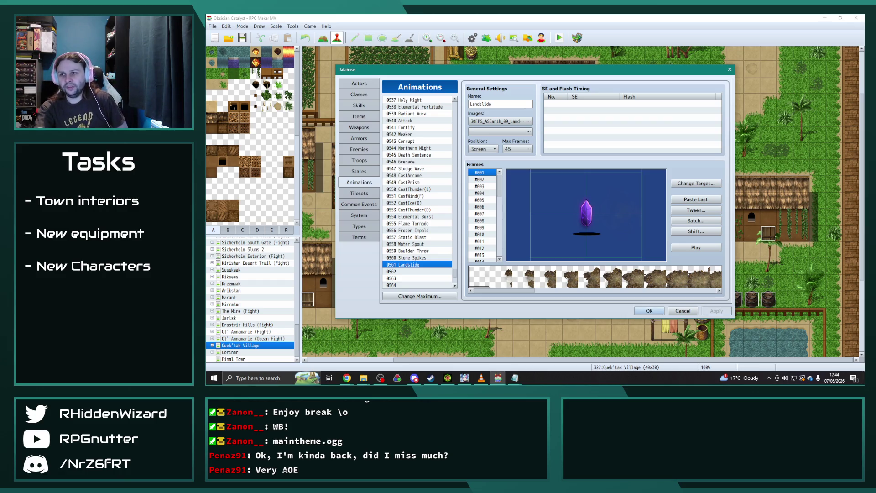
key("alt+Tab")
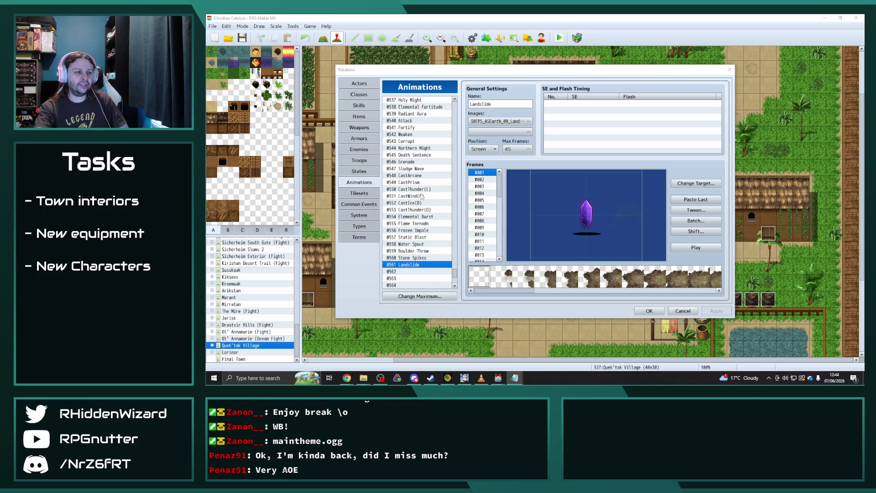
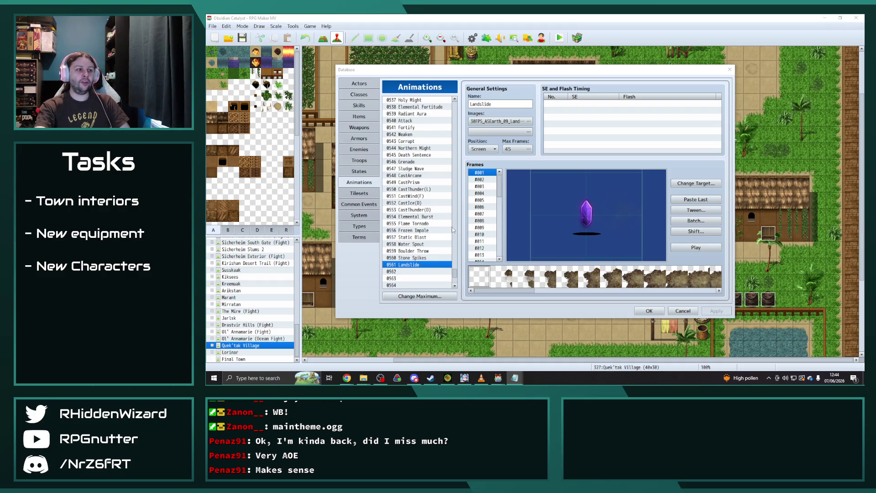
- In Explorer, go from the animations folder up to dlc, then into AS Wind > AS - Wind MV Demo
scroll(453, 229, "down", 2)
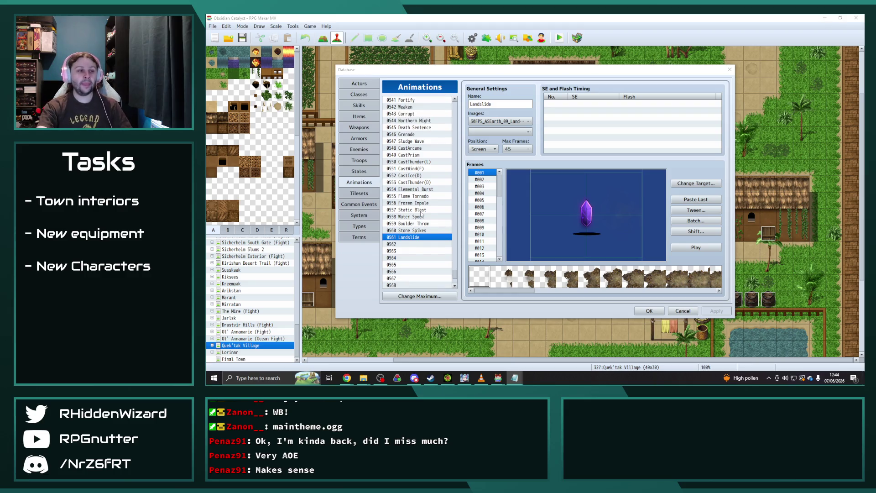
mouse_move(363, 378)
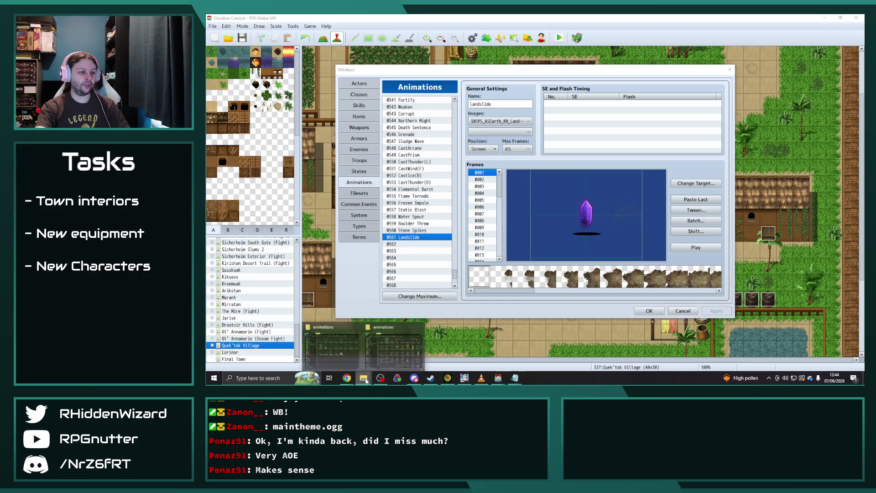
left_click(340, 353)
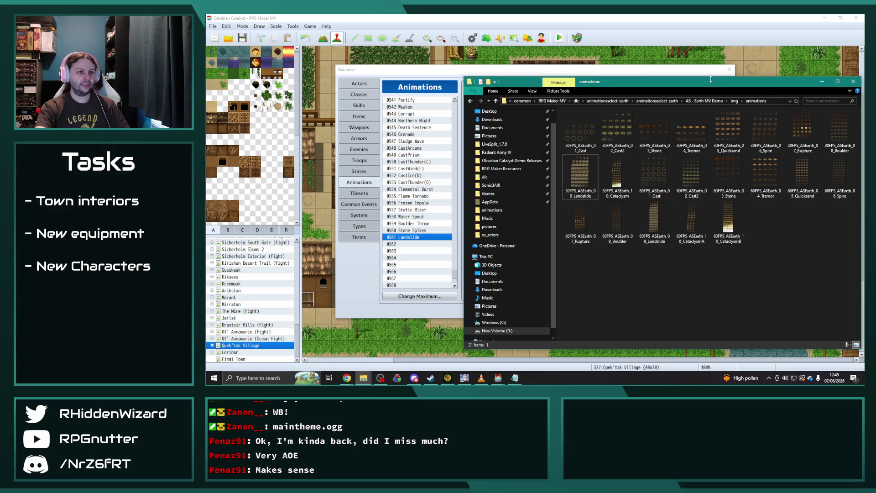
left_click(576, 101)
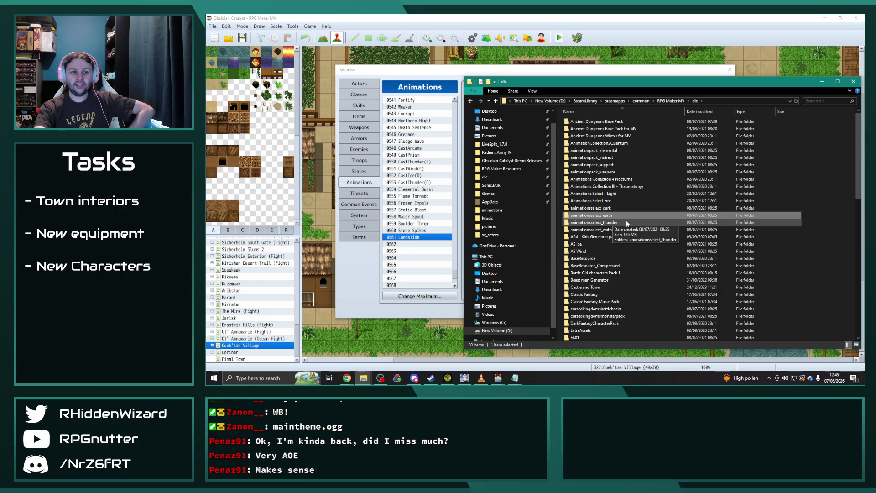
left_click(598, 252)
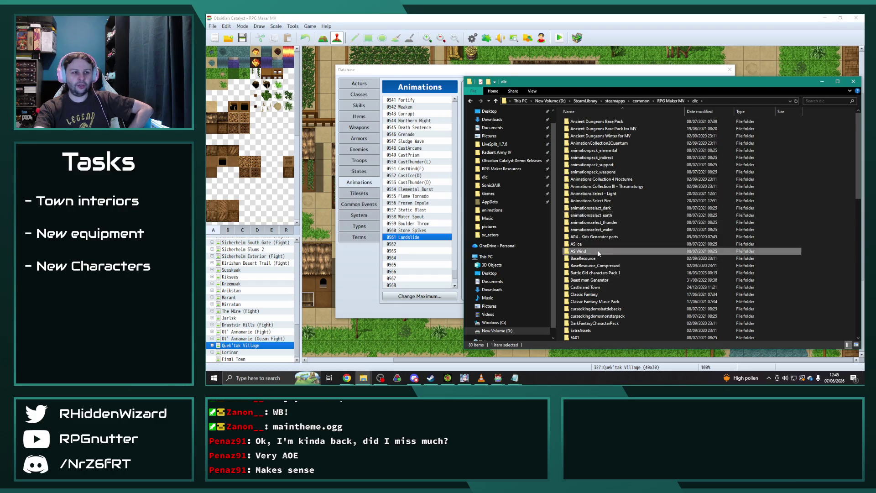
double_click(598, 252)
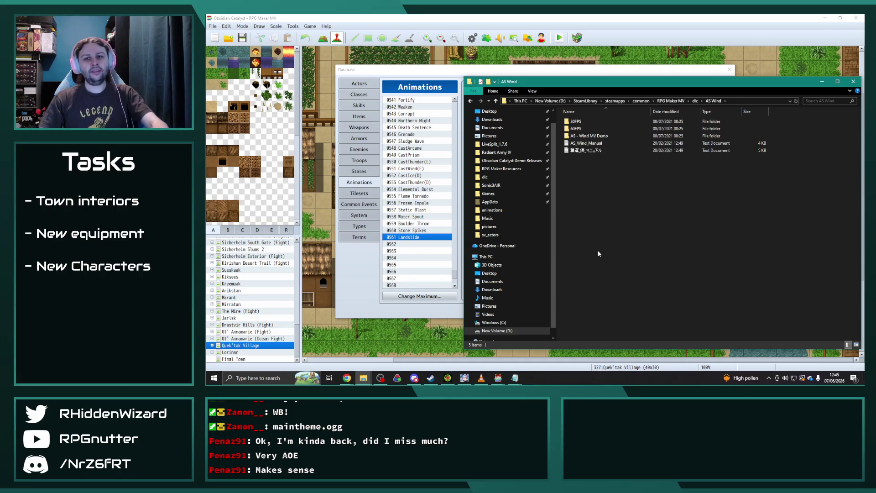
double_click(586, 135)
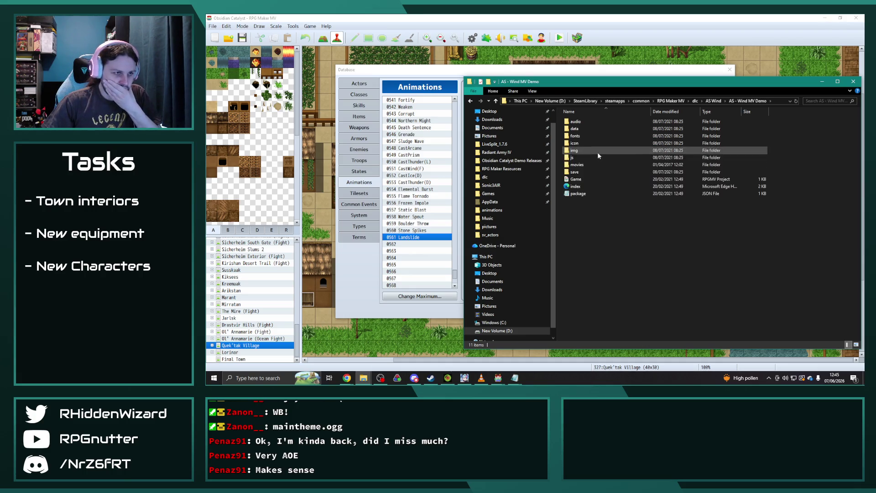
mouse_move(498, 378)
left_click(535, 342)
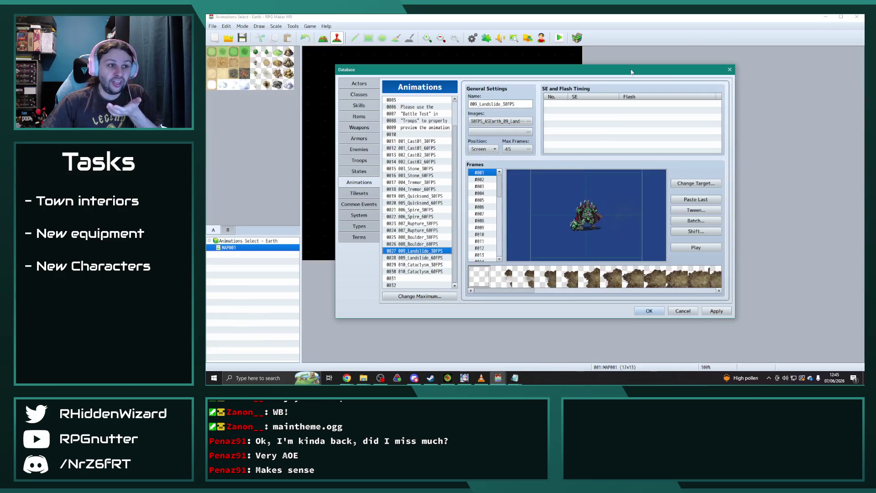
- Close the Earth demo's database, discarding its changes, then close the Earth project window
left_click(729, 69)
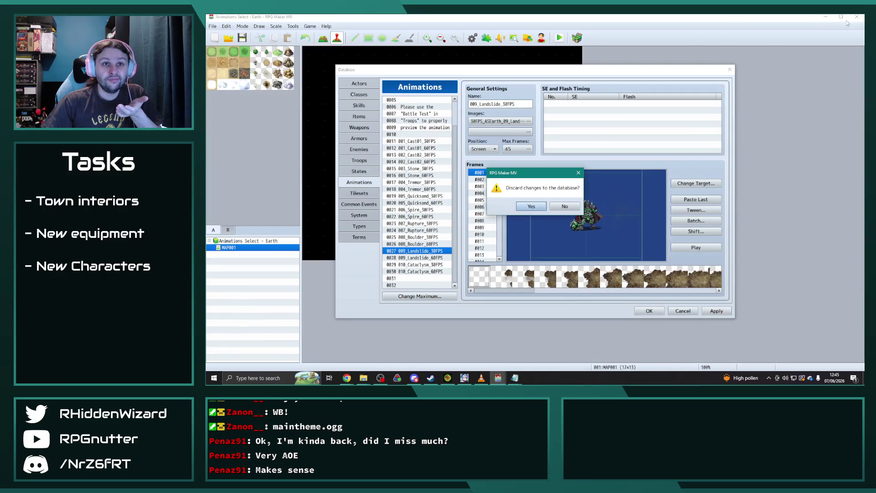
left_click(560, 207)
left_click(729, 70)
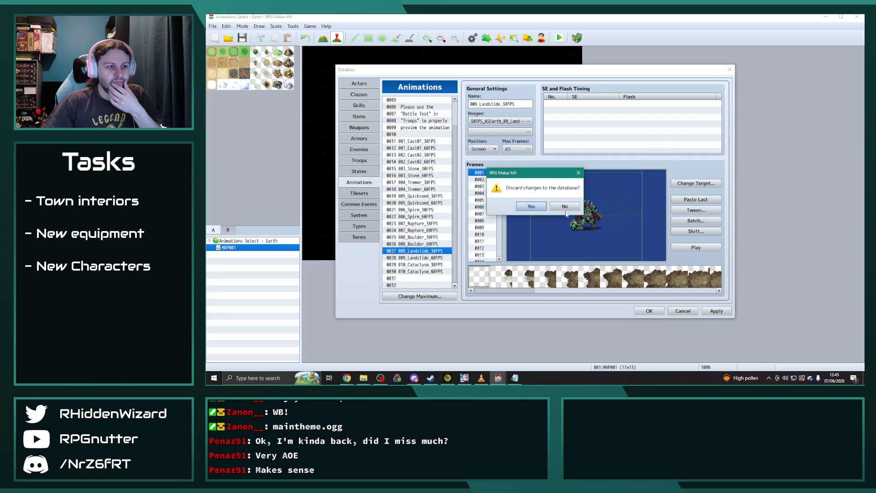
left_click(531, 206)
left_click(857, 17)
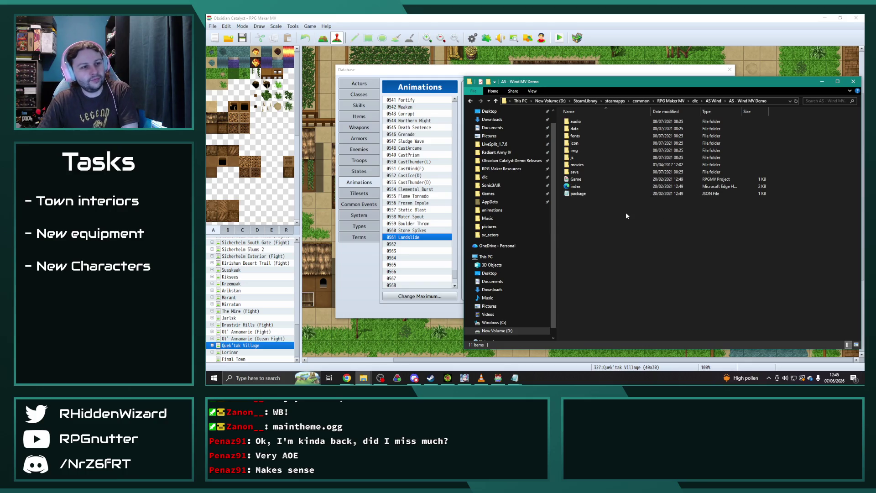
- Launch the Game project file in the AS - Wind MV Demo folder
double_click(593, 179)
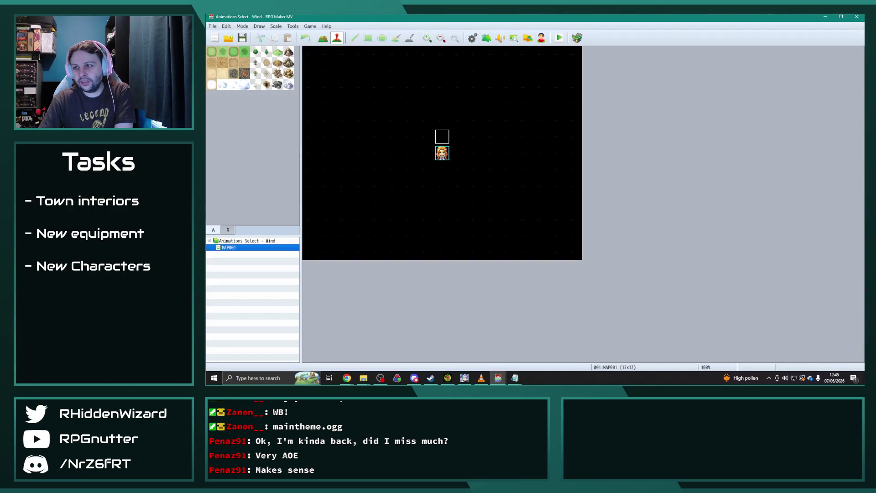
left_click(472, 37)
left_click(359, 182)
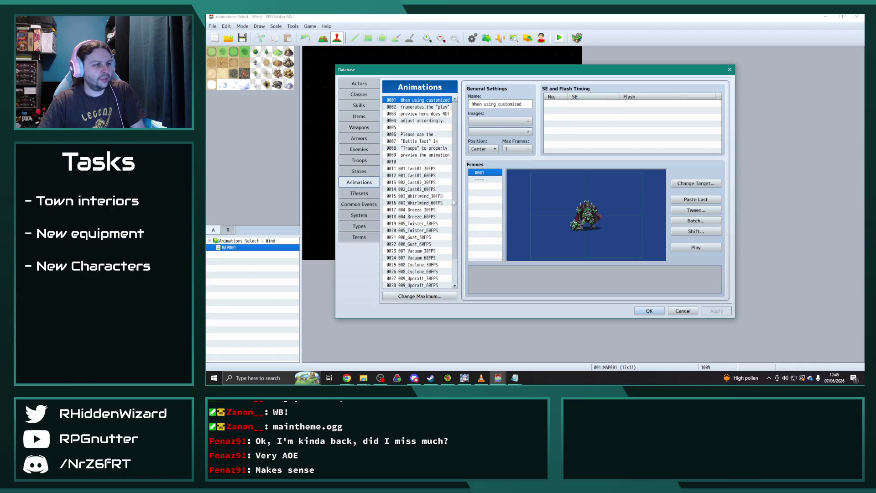
scroll(419, 205, "down", 1)
left_click(432, 175)
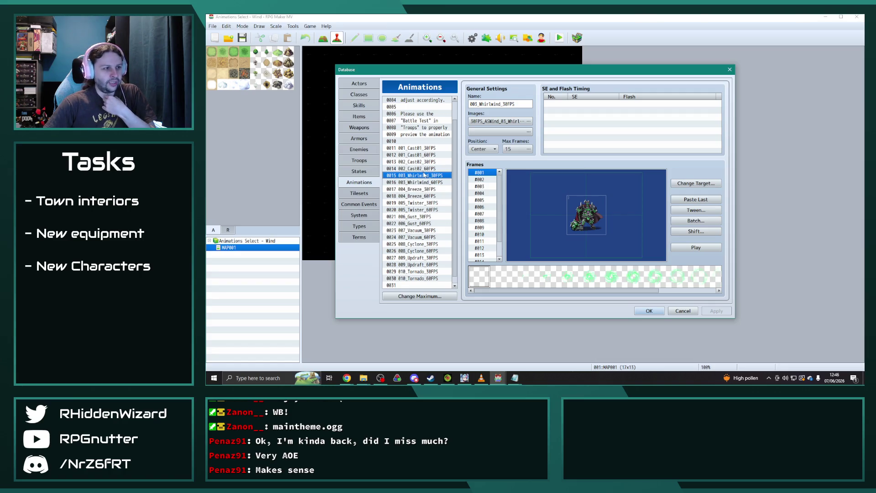
left_click(703, 249)
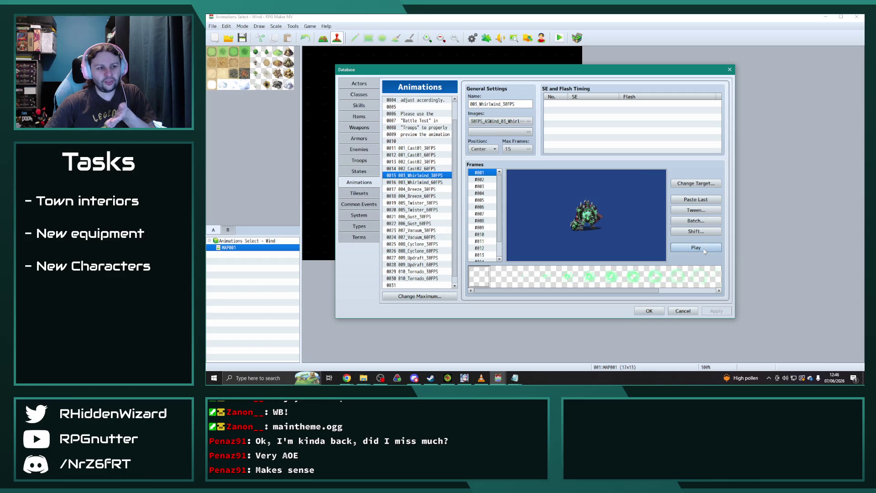
left_click(704, 250)
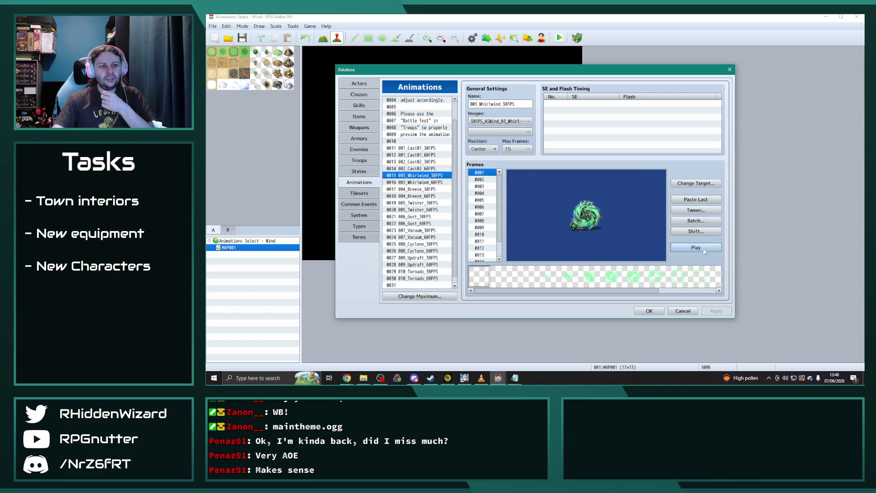
left_click(703, 251)
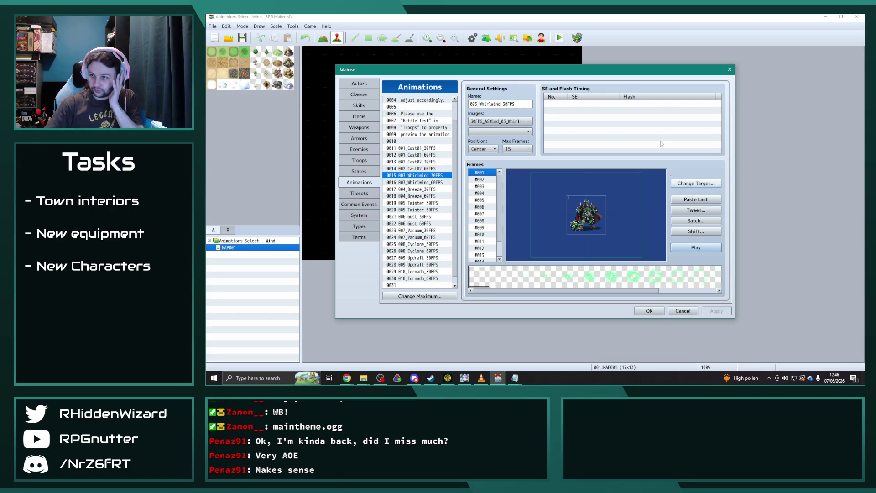
left_click(733, 72)
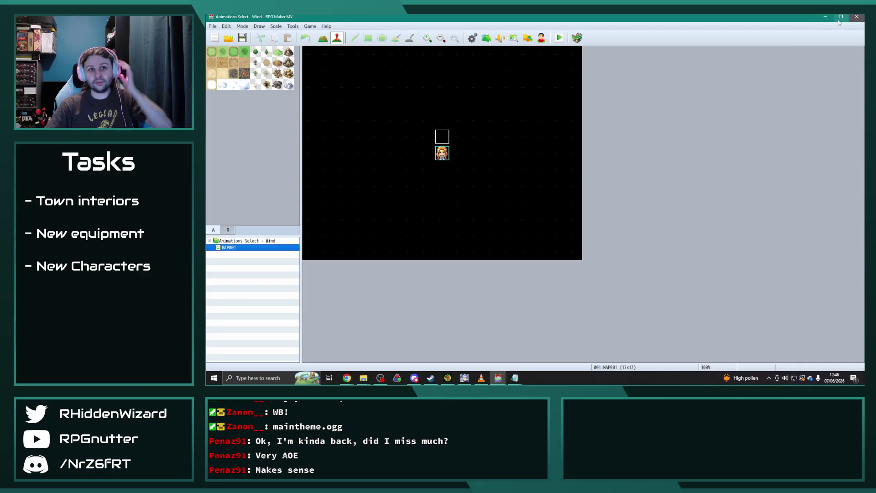
- Close the Wind project and launch Game from dlc > Animations Select - Light > MV and VX Ace Files > MV Demo
left_click(856, 16)
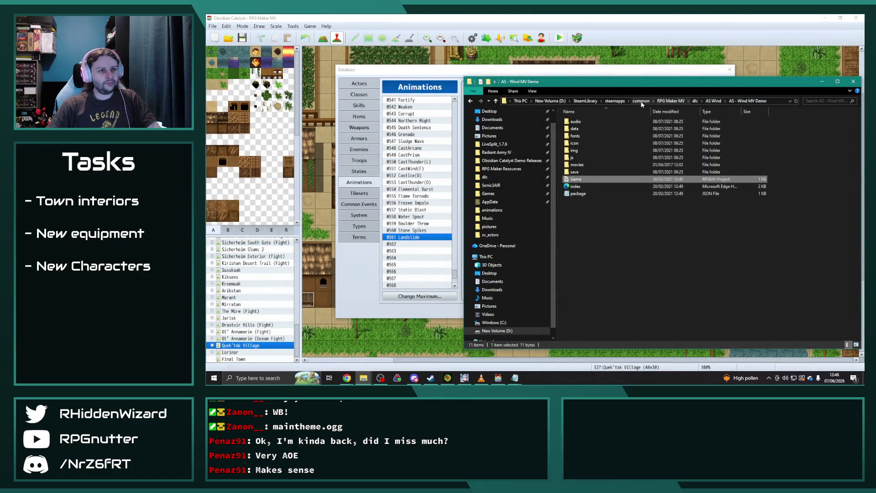
left_click(695, 101)
double_click(613, 193)
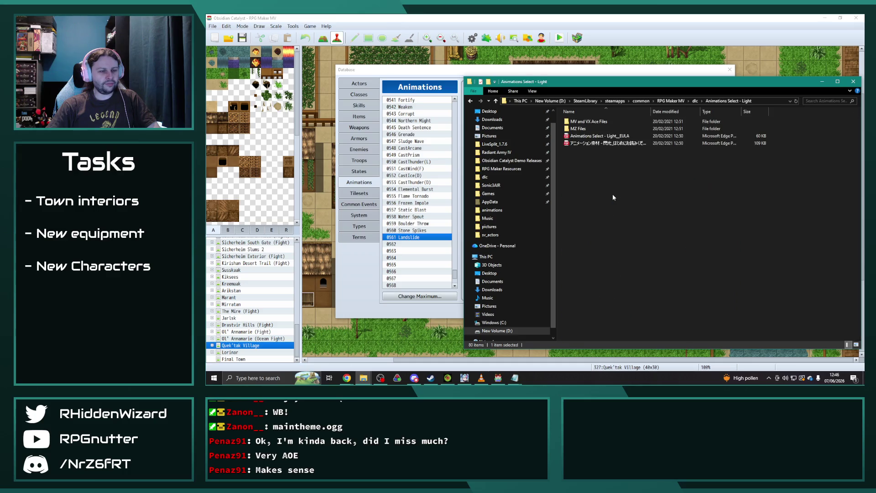
double_click(592, 122)
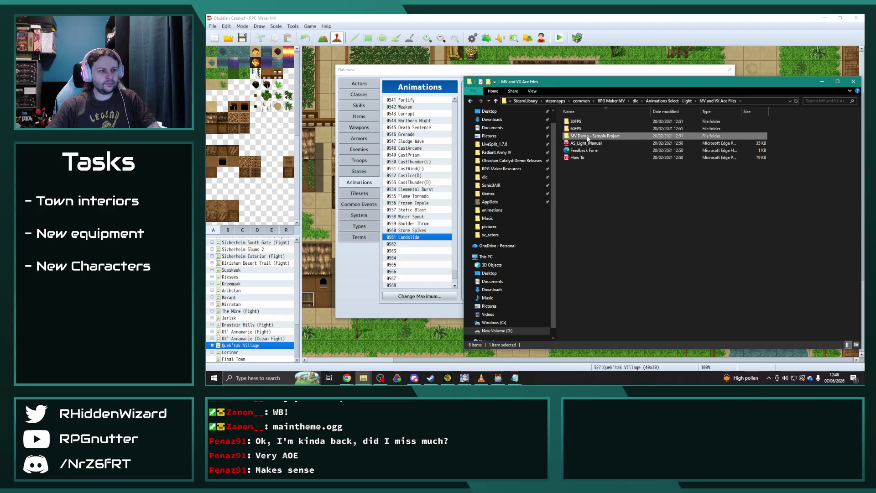
double_click(590, 136)
double_click(580, 179)
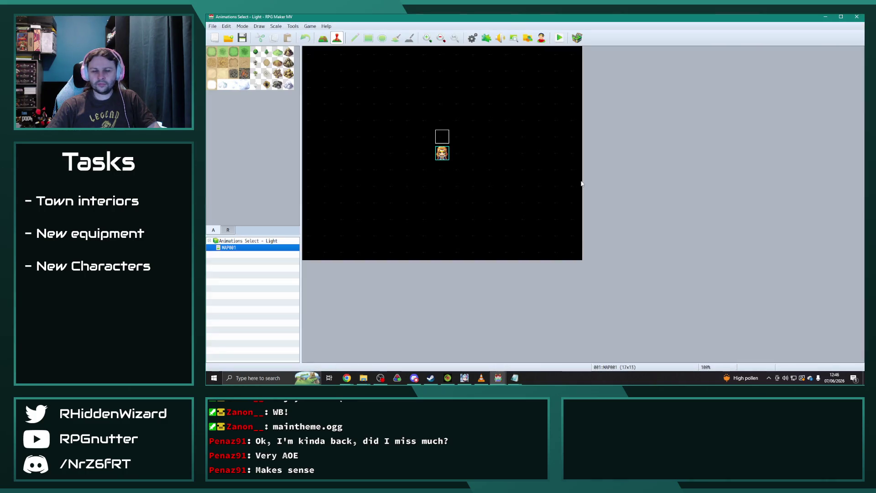
- In the database's Animations tab, preview the Twinkle, Gleam, Photon and Radiance animations
left_click(473, 38)
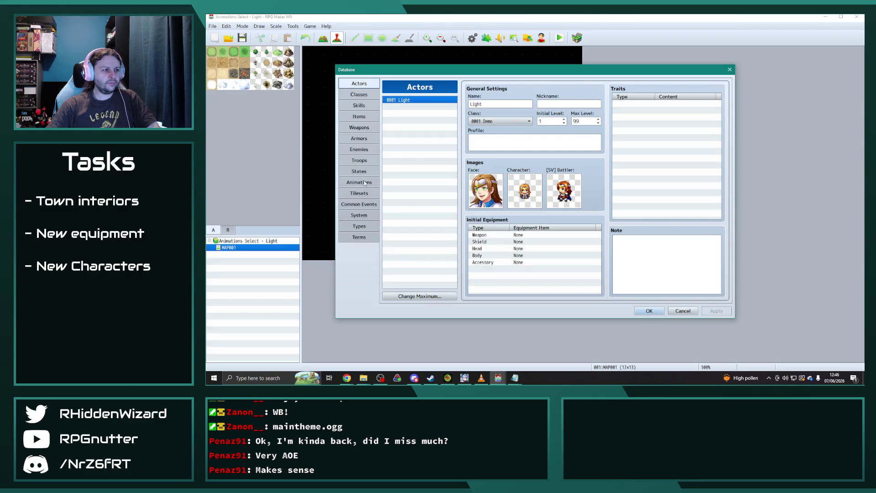
left_click(365, 183)
scroll(419, 214, "down", 1)
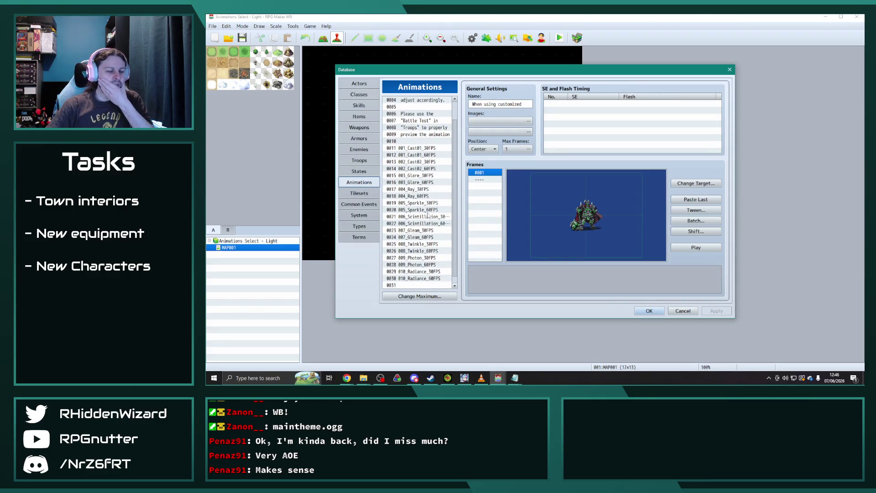
left_click(420, 244)
left_click(702, 249)
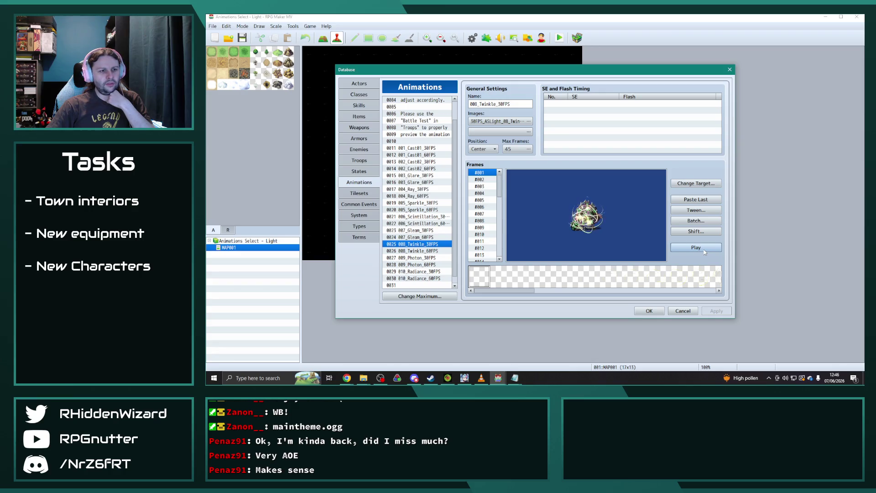
left_click(420, 231)
left_click(703, 249)
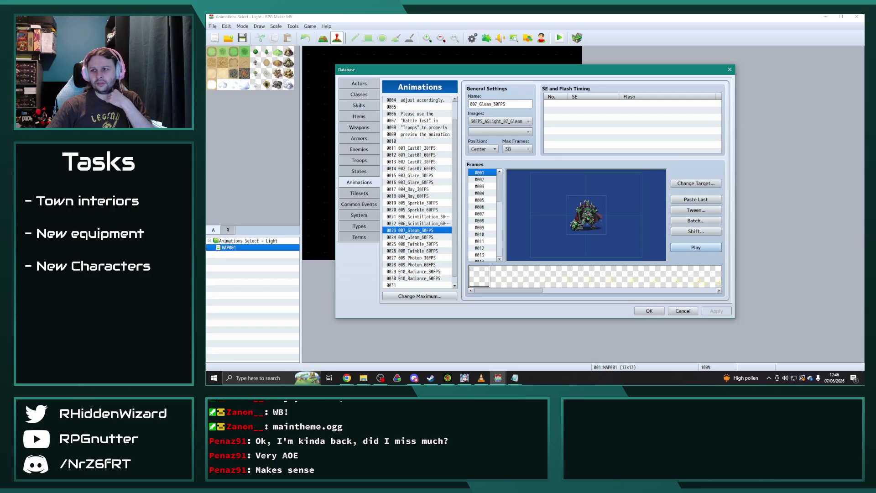
left_click(425, 257)
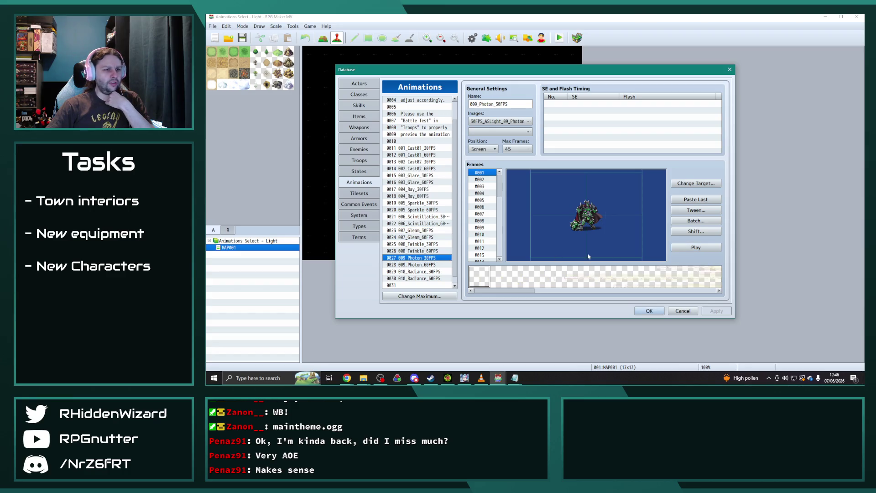
left_click(685, 249)
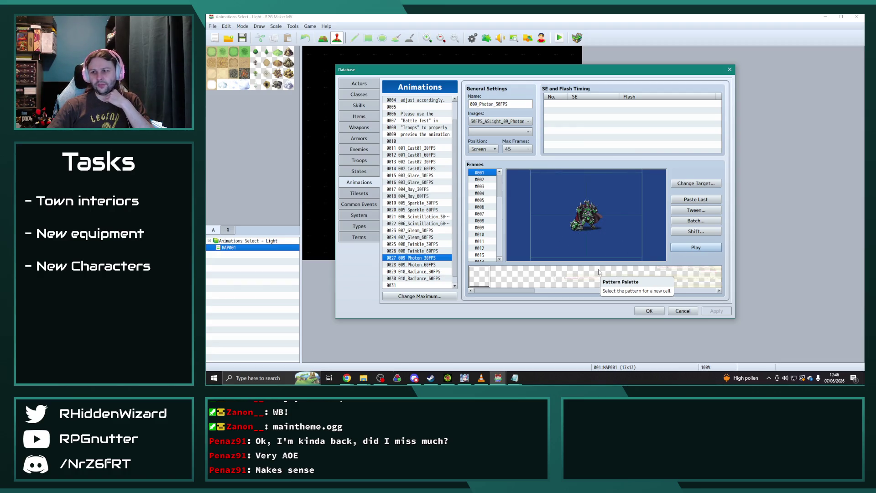
left_click(434, 272)
left_click(702, 250)
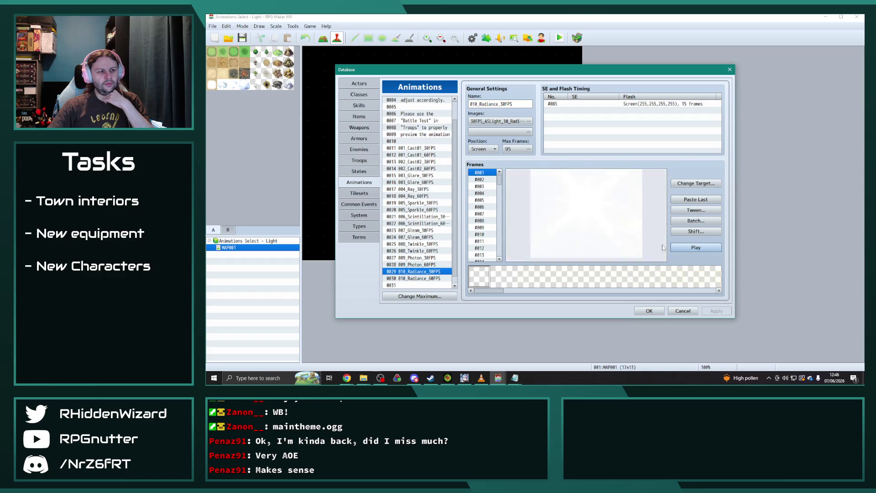
- Preview 005_Sparkle_30FPS, then replay 003_Glare_30FPS several times
left_click(425, 204)
left_click(696, 248)
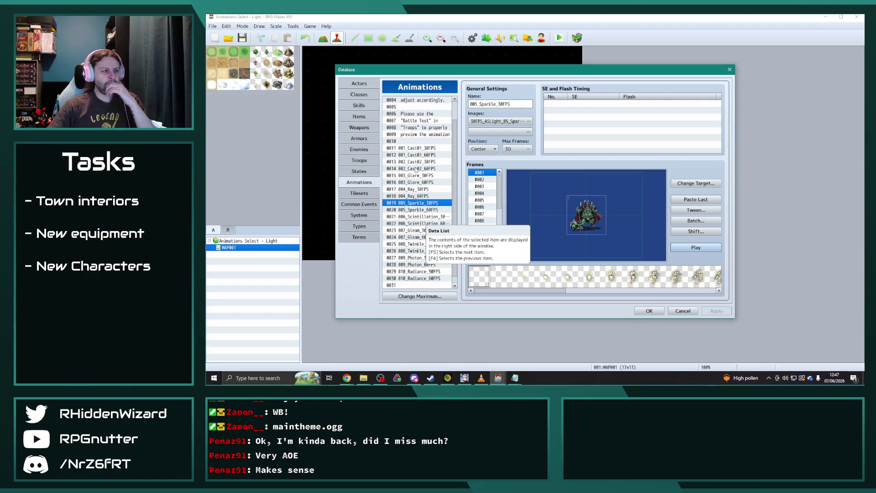
key("Up")
key("Up")
key("Up")
left_click(696, 251)
left_click(695, 250)
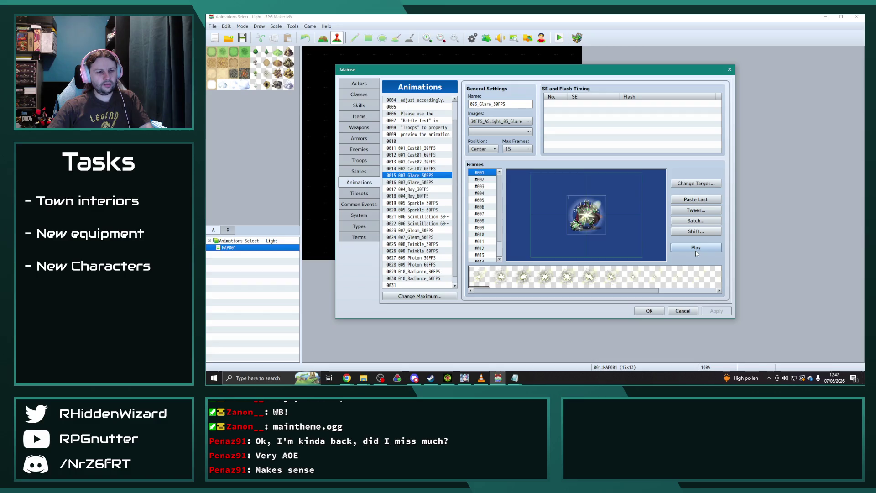
left_click(695, 250)
left_click(695, 251)
left_click(696, 250)
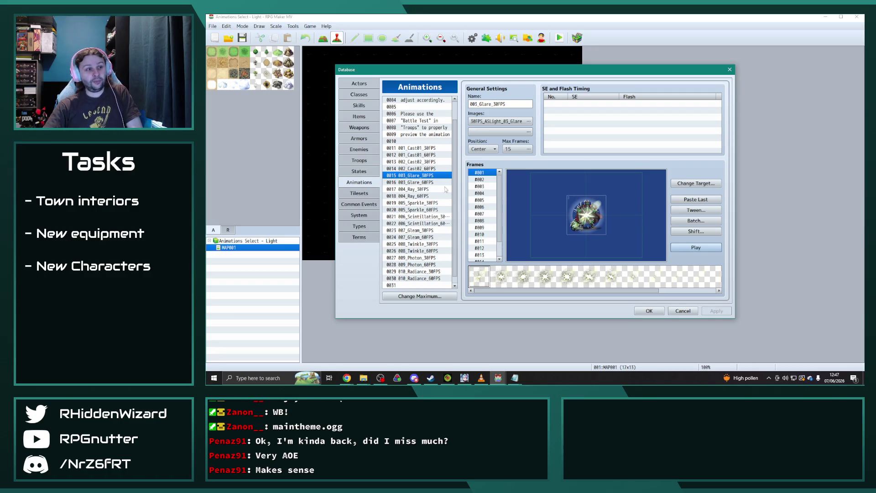
- Preview 004_Ray_30FPS twice, then open its Batch dialog with Scale and Blend ticked
left_click(431, 191)
left_click(696, 247)
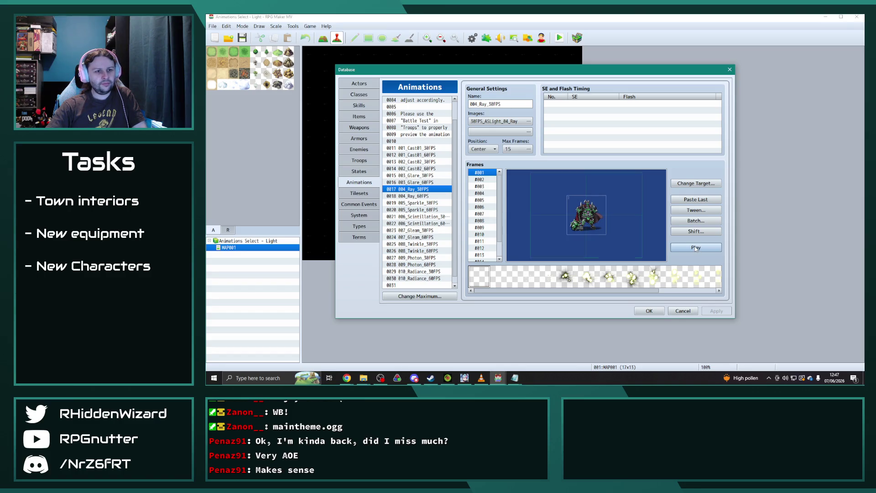
left_click(695, 248)
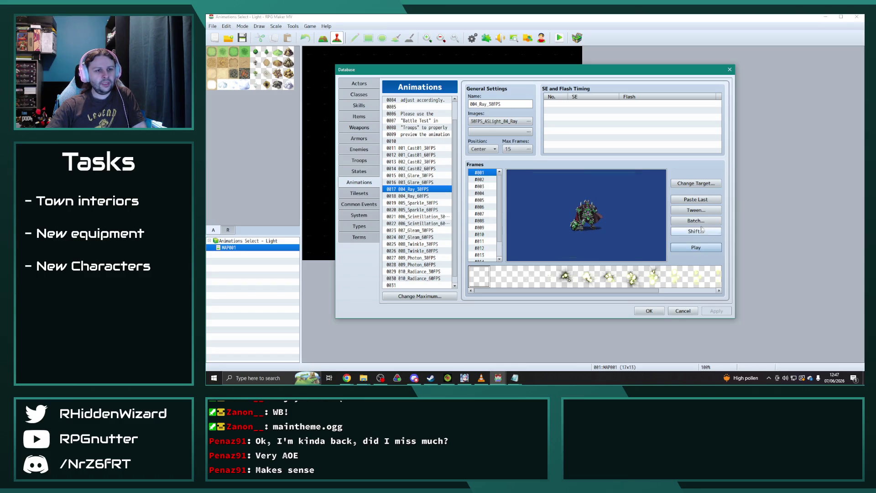
left_click(696, 222)
left_click(700, 227)
left_click(701, 245)
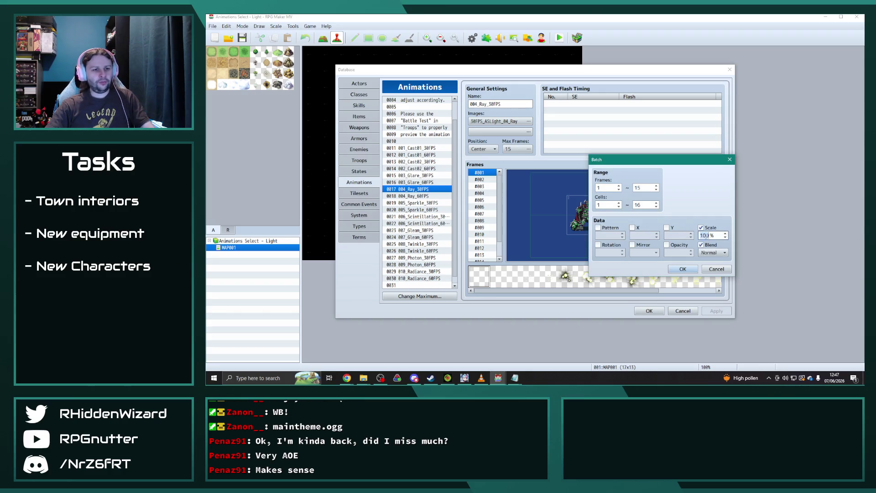
- Apply the batch edit to 004_Ray_30FPS and replay its preview several times
left_click(682, 269)
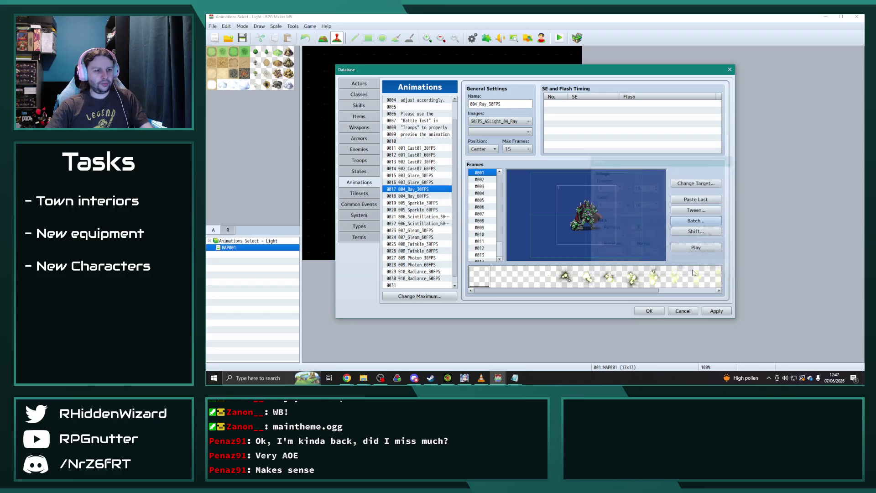
left_click(711, 248)
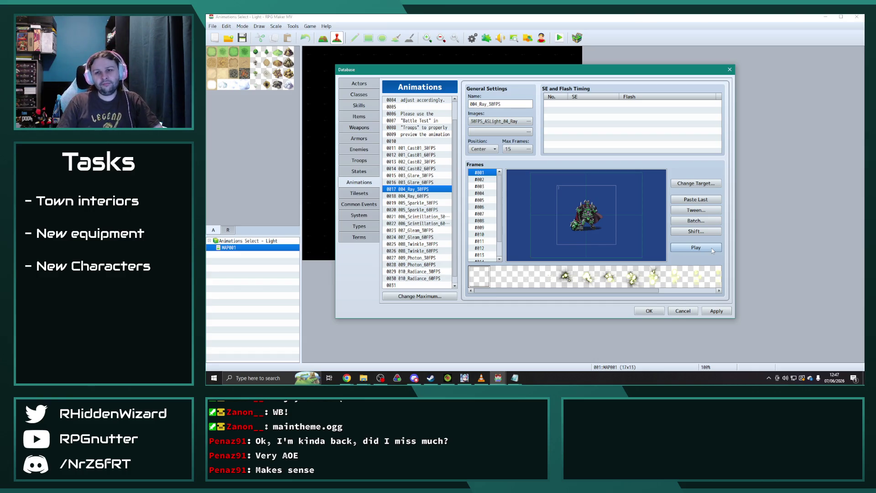
left_click(711, 248)
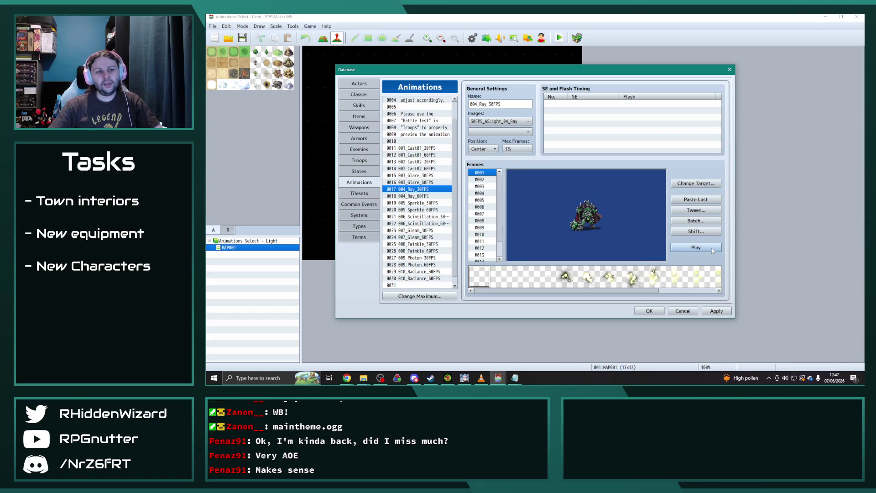
left_click(704, 248)
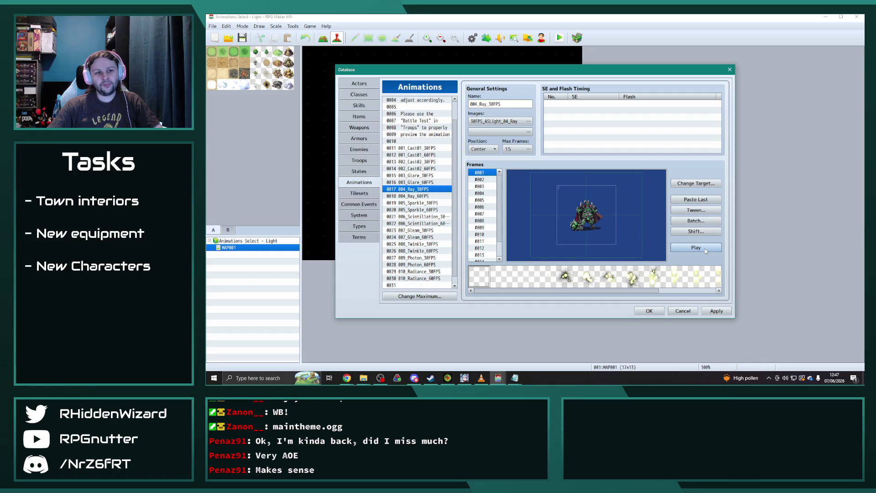
left_click(704, 248)
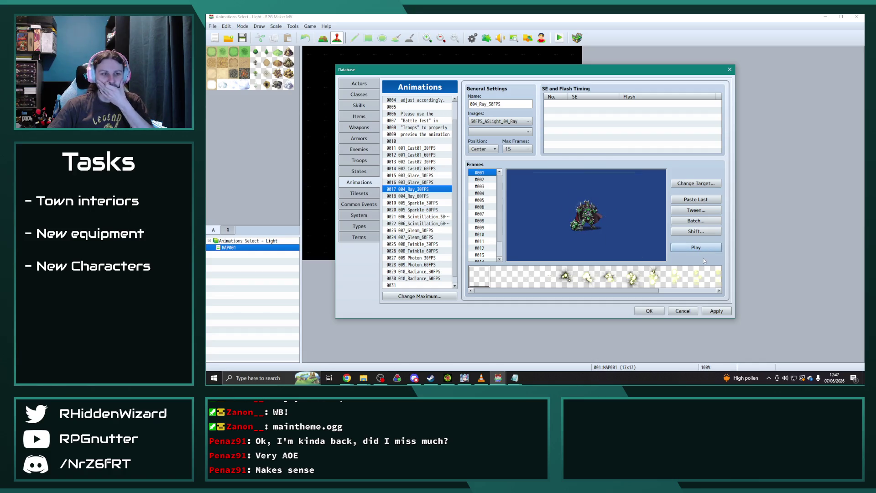
left_click(700, 251)
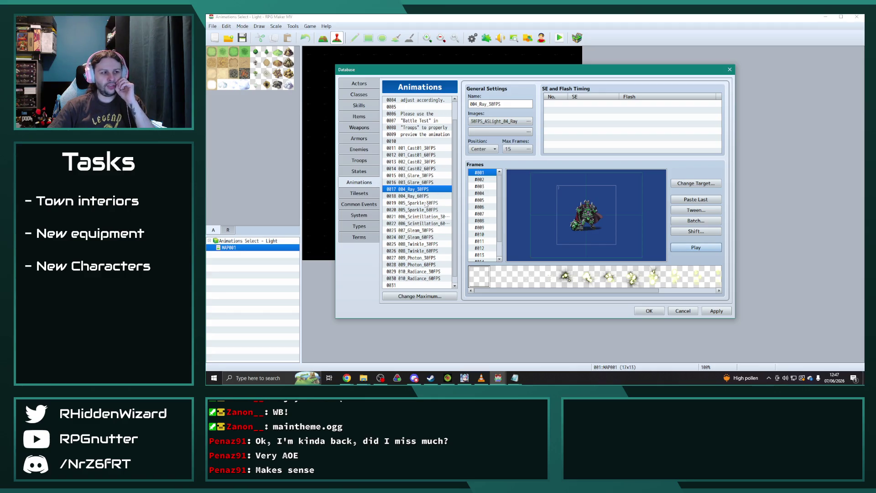
- Batch-scale every frame of 006_Scintillation_30FPS to 22%
left_click(424, 217)
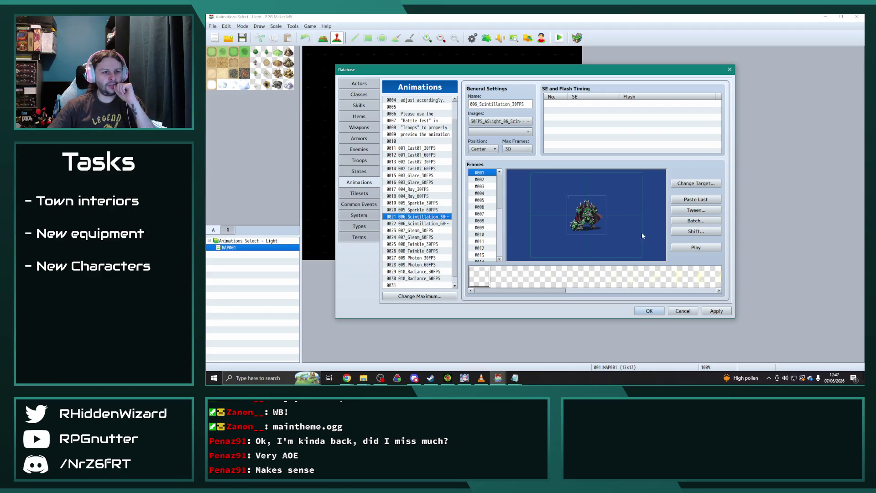
left_click(695, 220)
left_click(700, 227)
type("22")
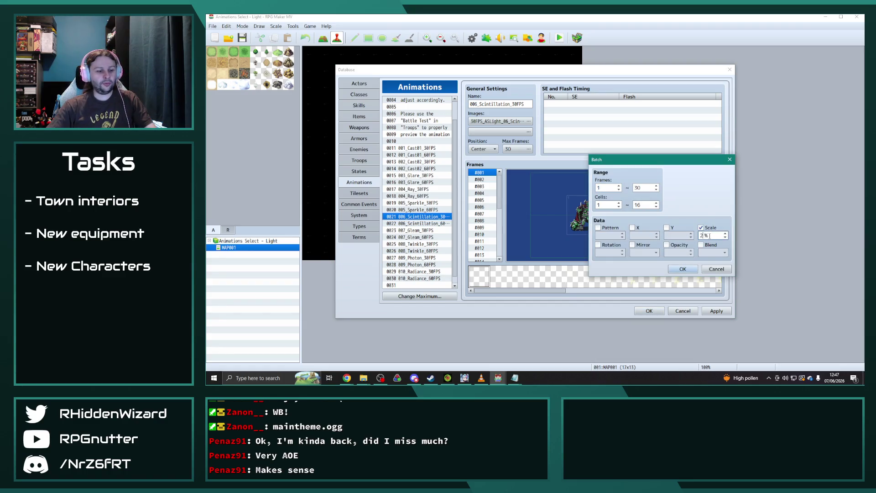
left_click(683, 269)
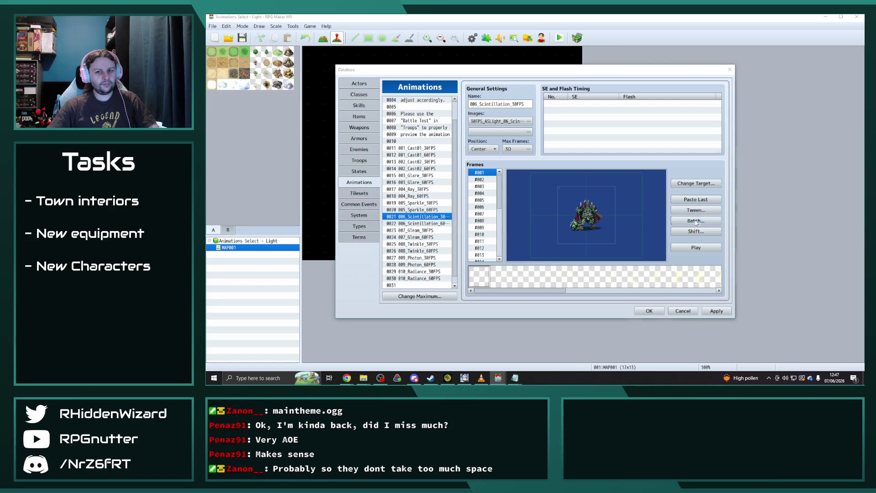
- Reopen and close the Batch dialog unchanged, then preview the rescaled Scintillation animation twice
left_click(689, 220)
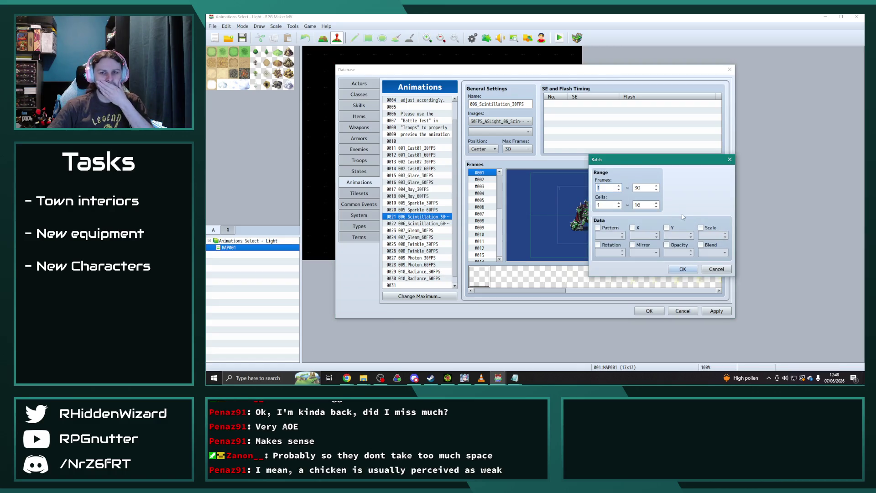
left_click(683, 269)
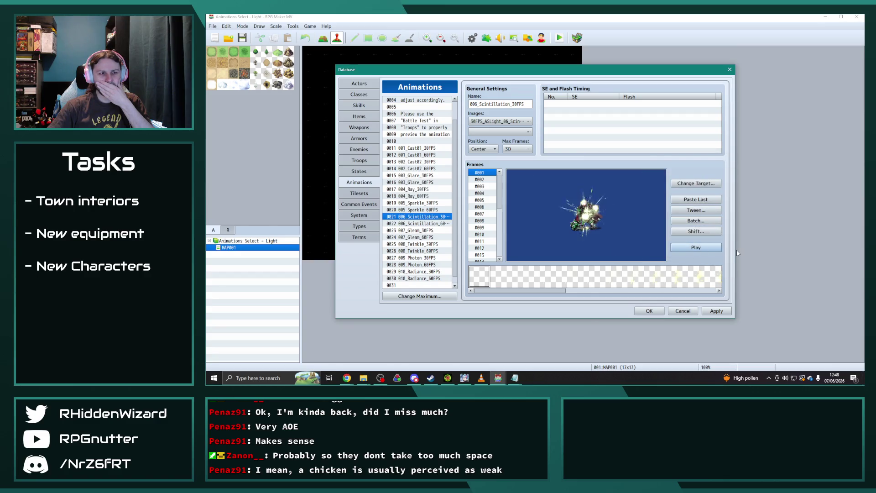
left_click(704, 248)
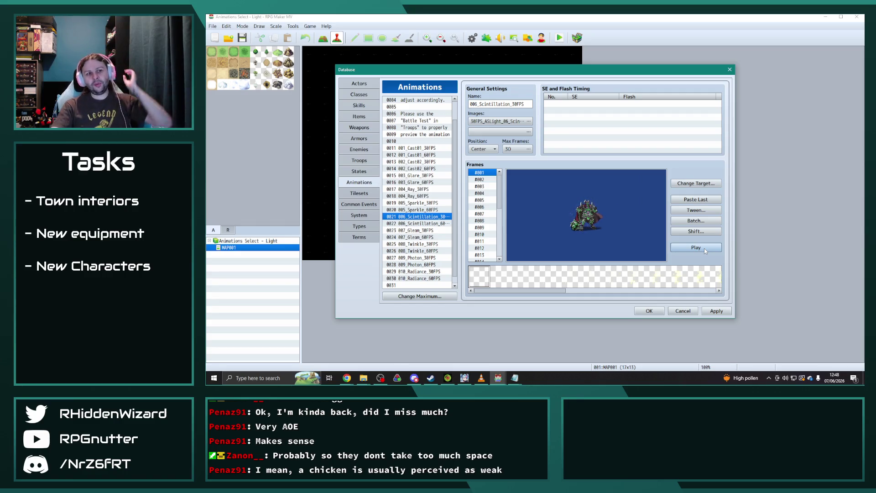
left_click(704, 249)
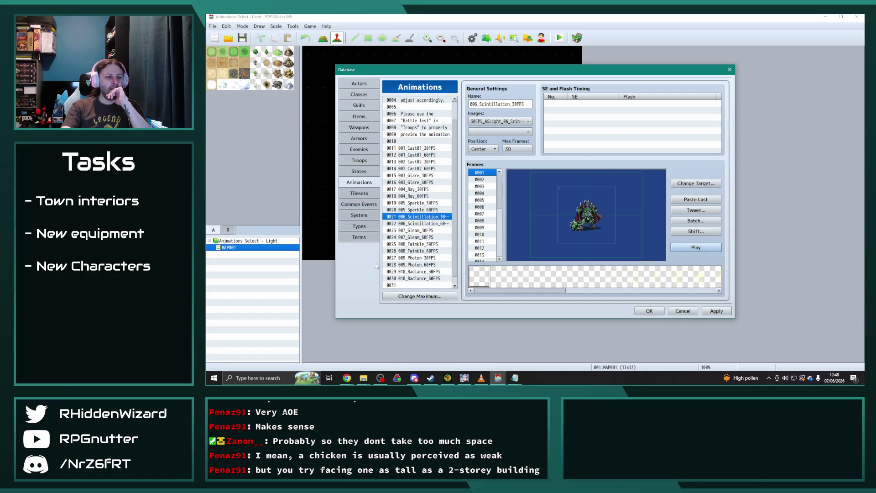
left_click(481, 377)
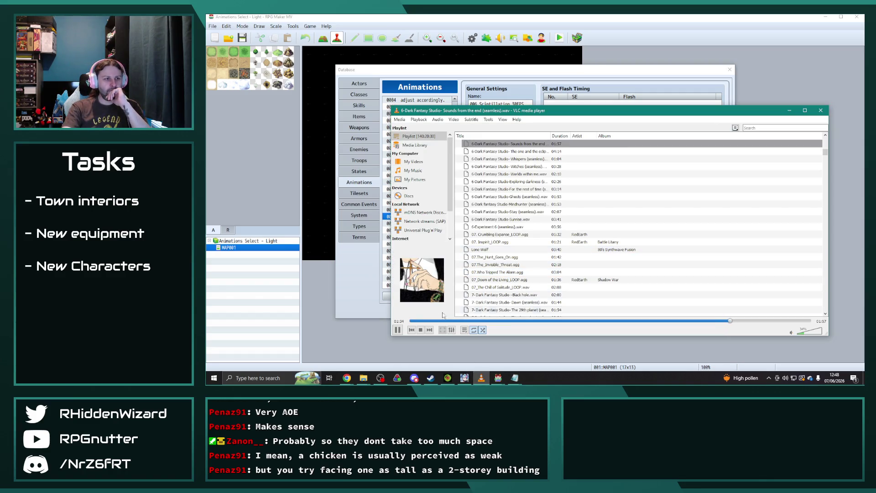
- In VLC, jump to about 01:31, then filter the playlist by 'dark shad' and play Dark shadows
left_click(397, 330)
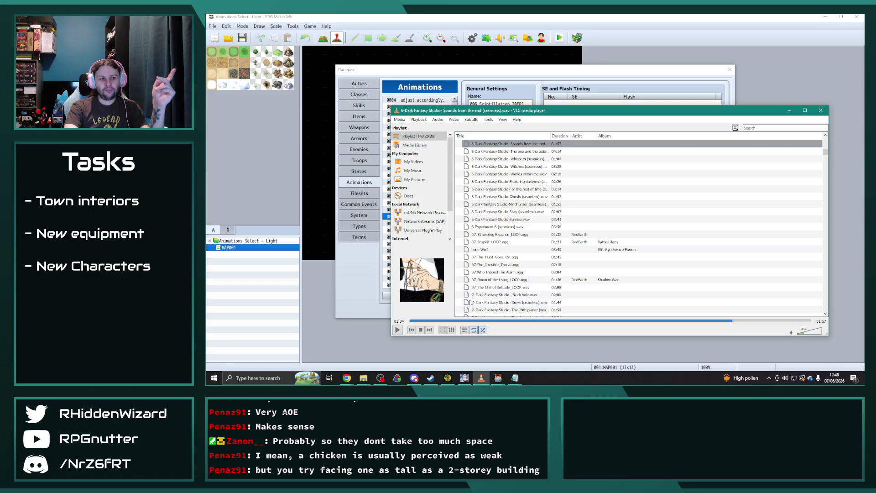
key("space")
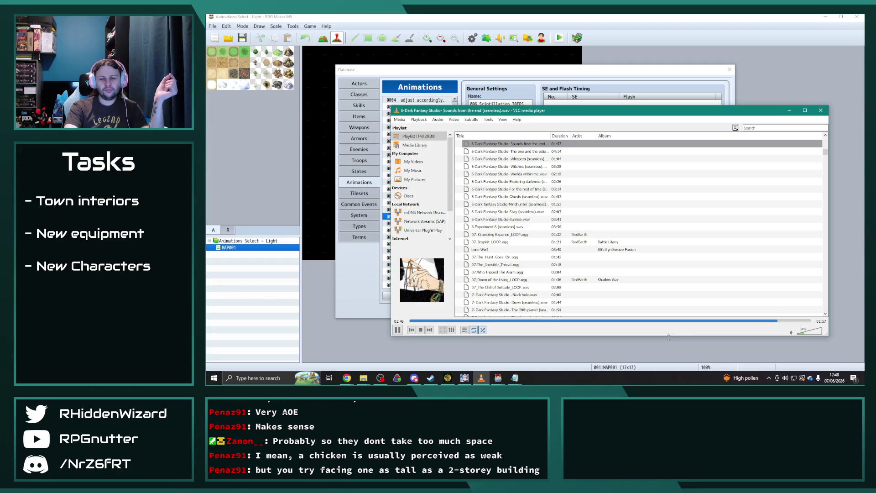
left_click(720, 321)
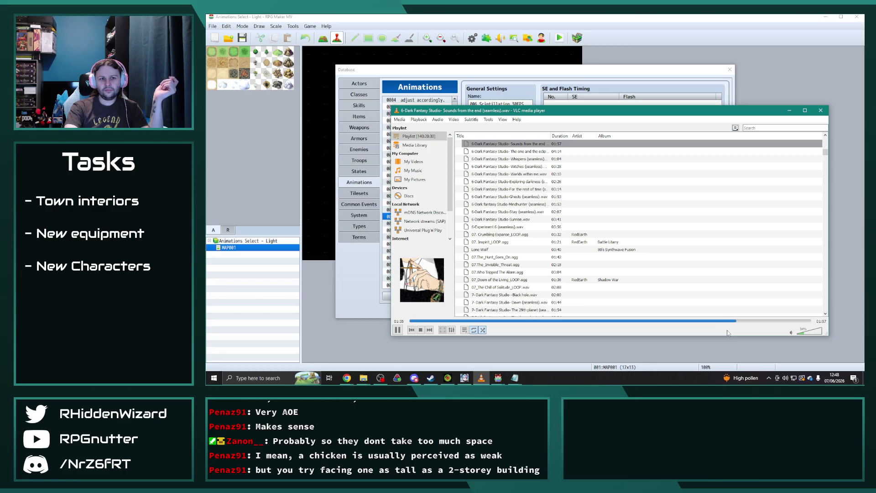
left_click(768, 128)
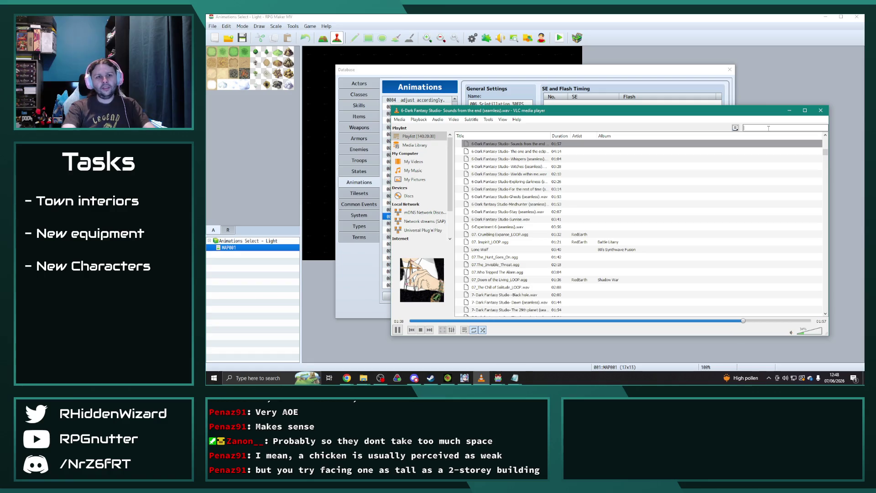
type("dark shad")
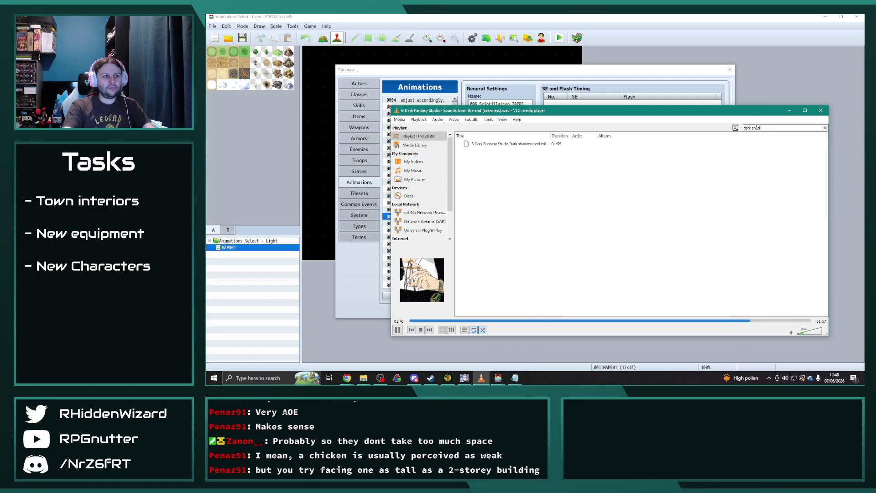
double_click(524, 143)
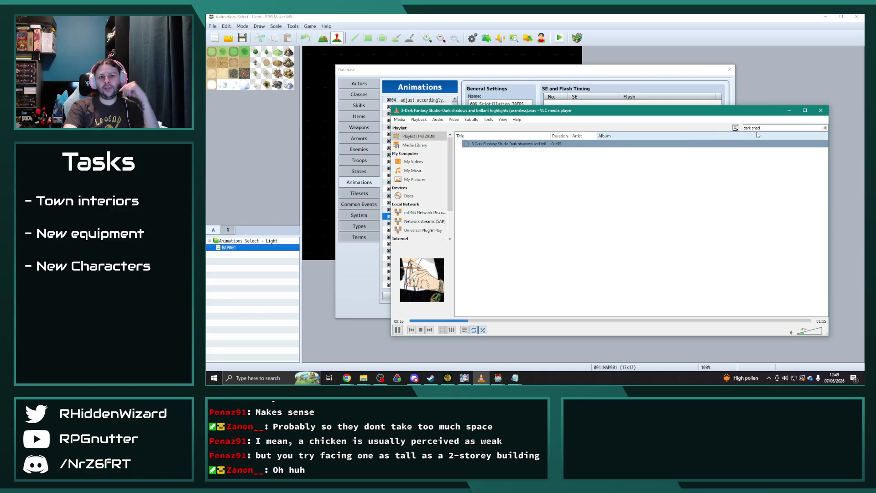
- Clear the filter, skip tracks to Land of Misdeeds, minimize VLC and replay the Scintillation preview
left_click(825, 128)
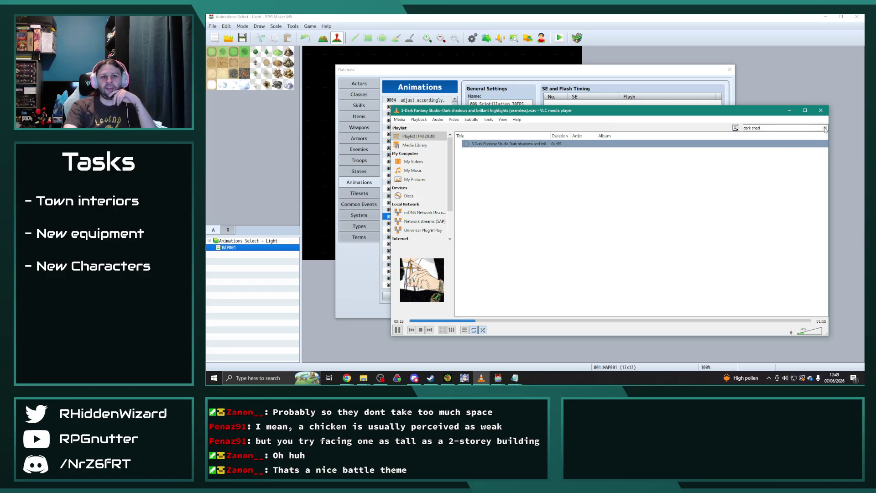
left_click(429, 329)
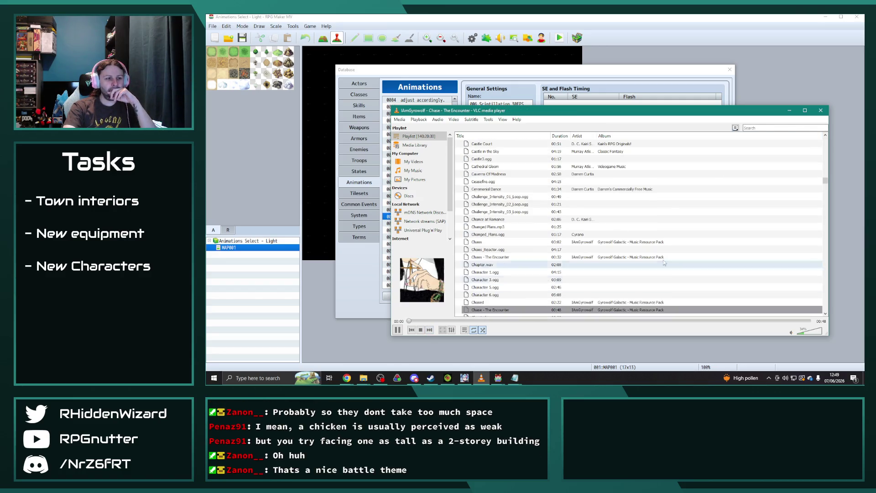
left_click(429, 330)
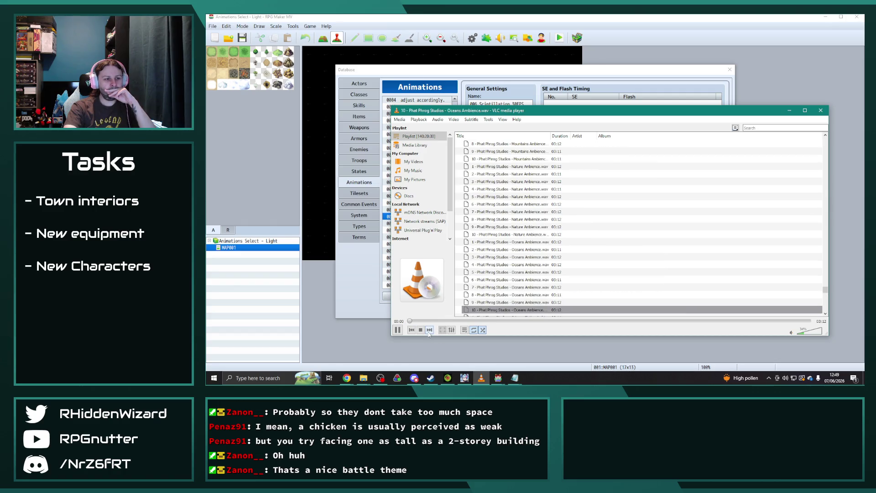
left_click(429, 330)
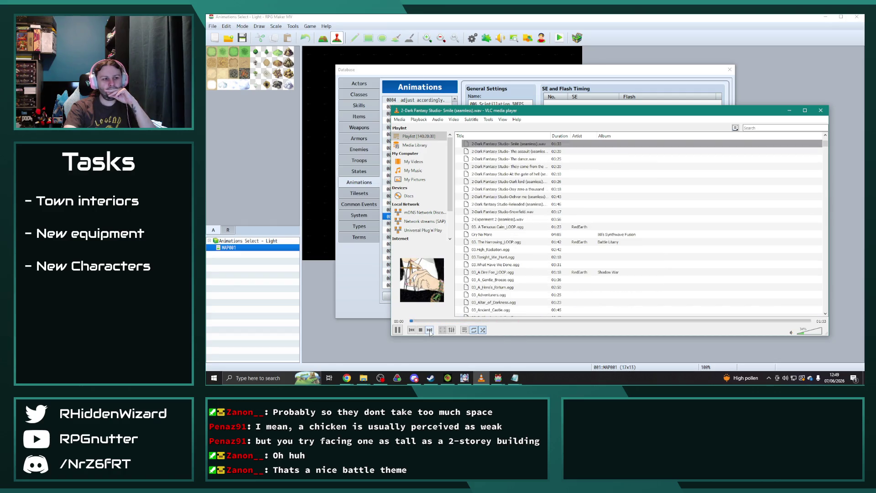
left_click(430, 330)
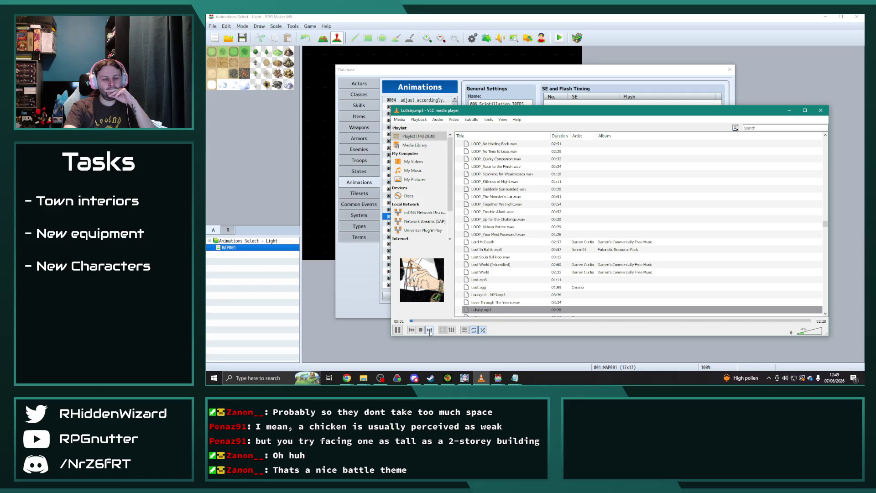
left_click(430, 331)
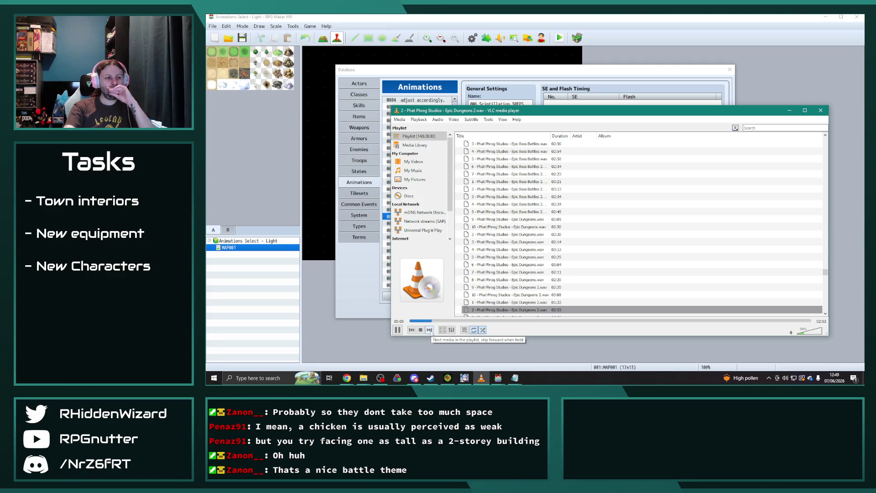
left_click(429, 330)
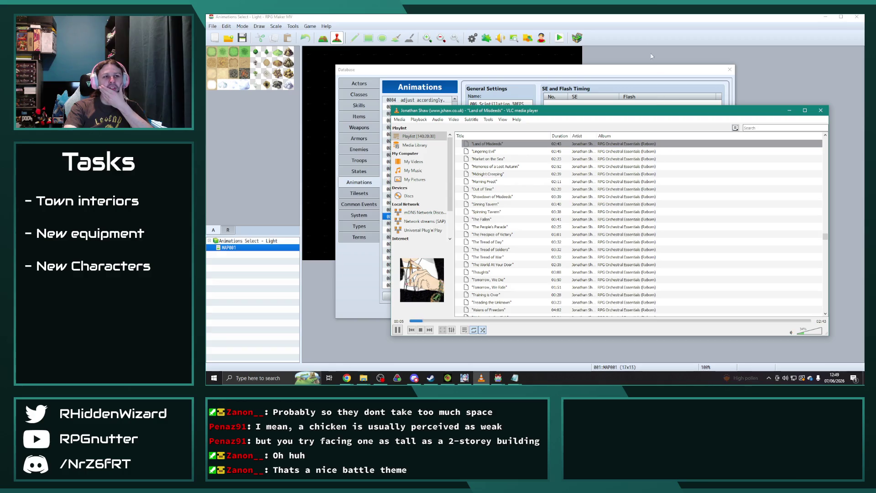
left_click(789, 111)
left_click(694, 248)
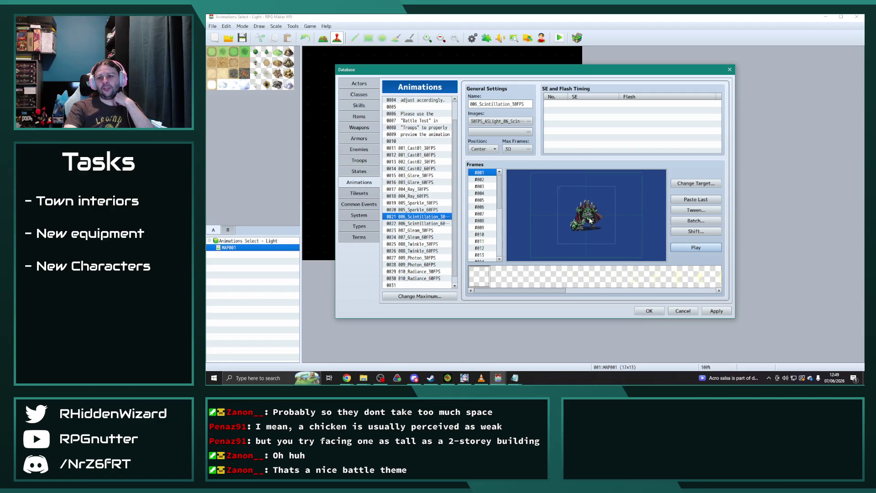
- Replay Scintillation, then preview 004_Ray_30FPS and 003_Glare_30FPS in the Light demo database
left_click(705, 248)
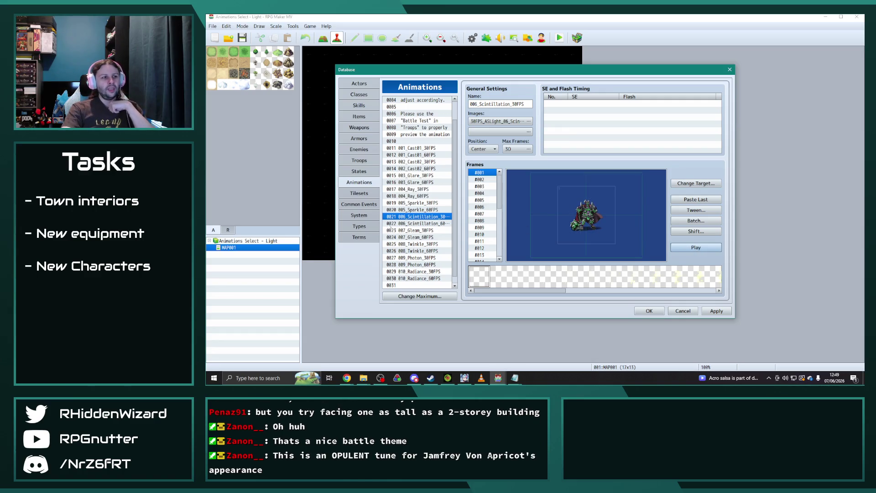
left_click(421, 202)
left_click(426, 189)
left_click(698, 248)
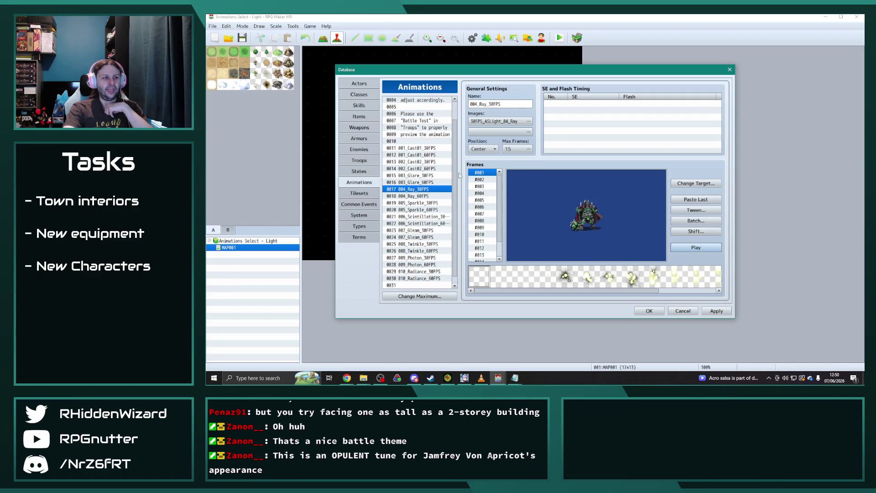
left_click(414, 176)
left_click(697, 247)
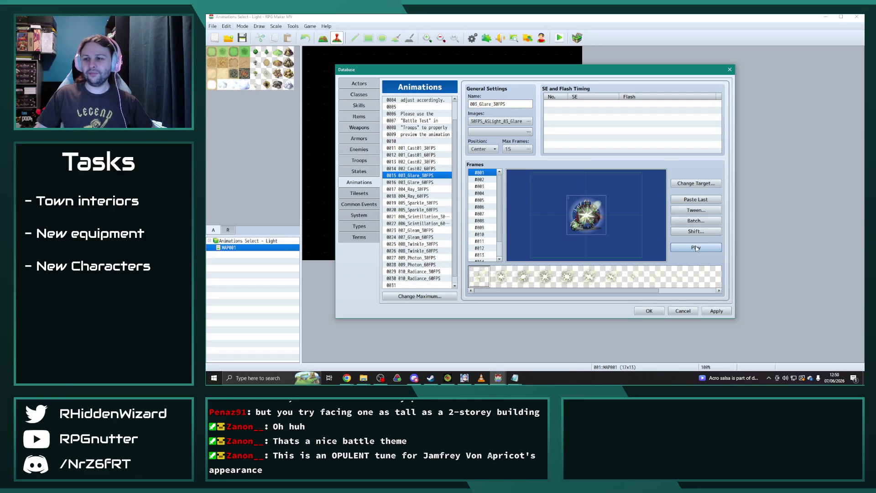
key("alt+Tab")
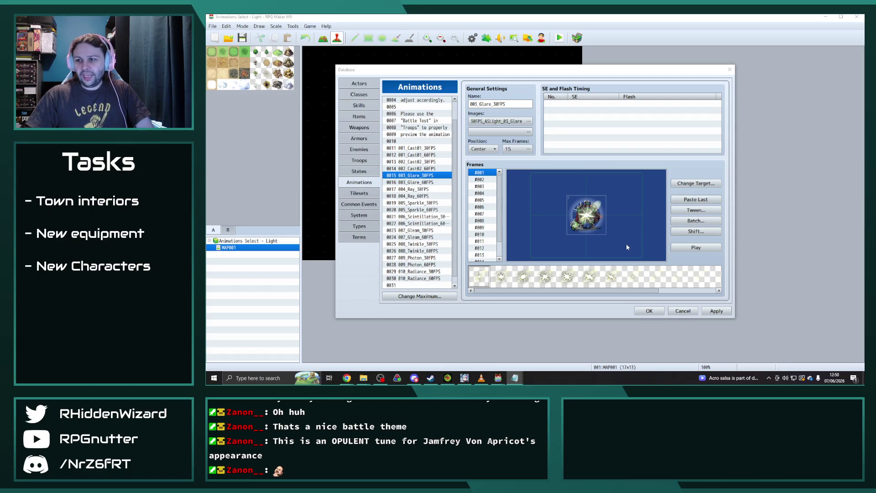
- In the Light demo's img > animations, select the Glare and Ray PNGs for Obsidian Catalyst's animations folder
mouse_move(363, 378)
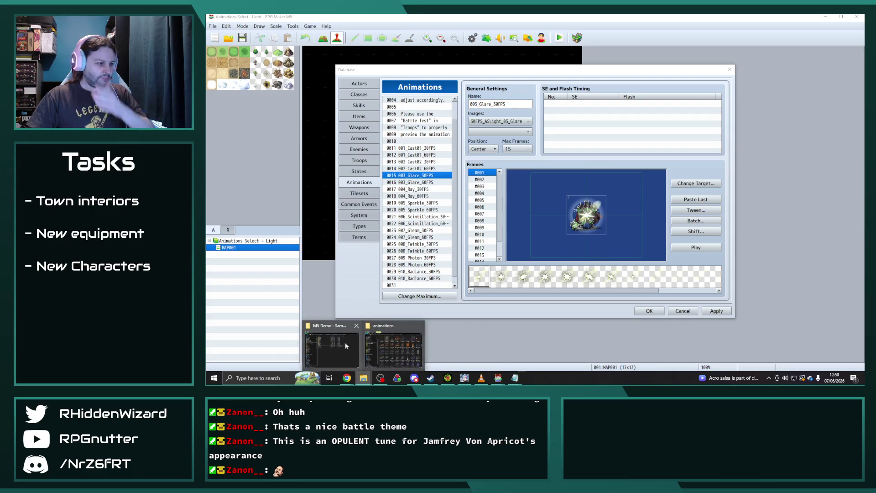
left_click(344, 355)
double_click(573, 150)
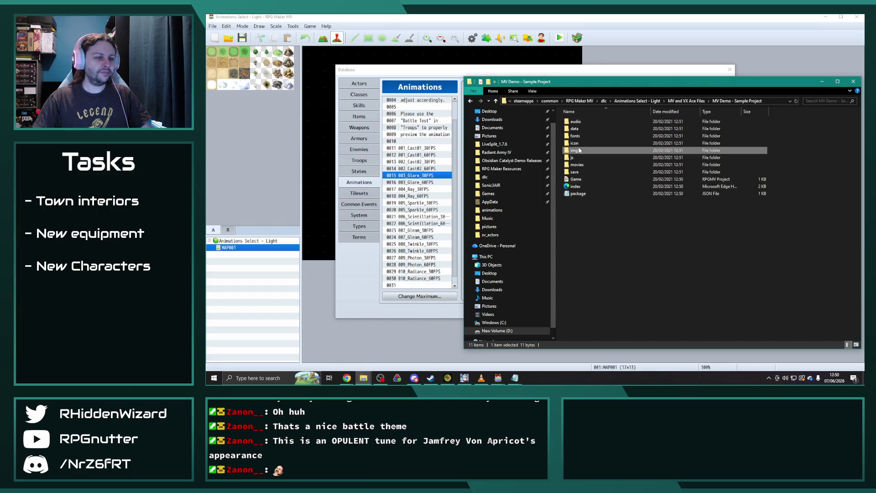
double_click(589, 123)
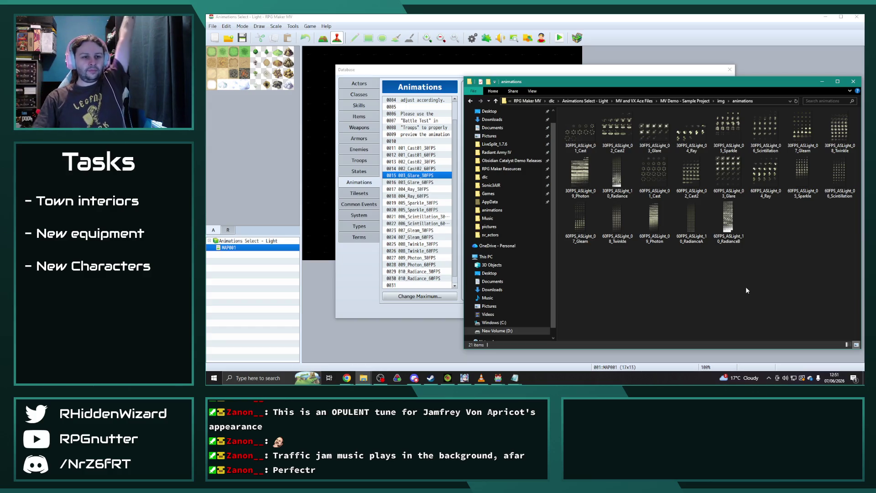
left_click(655, 135)
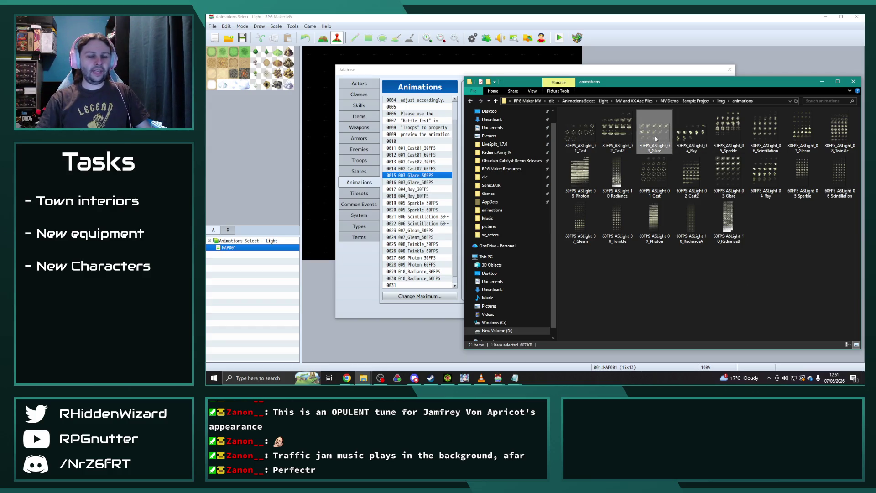
left_click(684, 137, "ctrl")
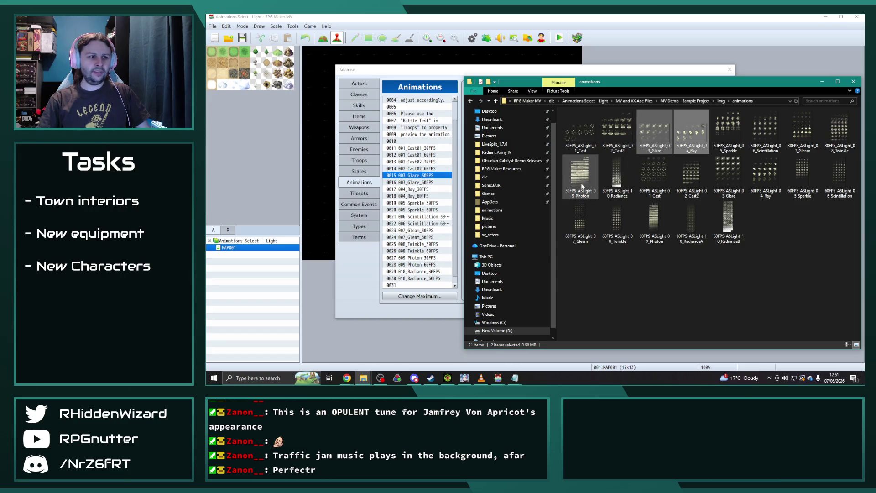
left_click(449, 17)
scroll(443, 251, "down", 1)
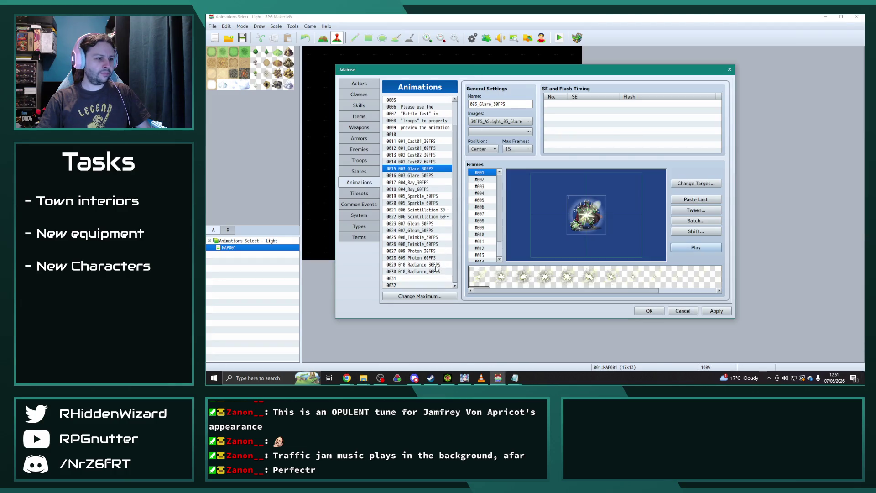
left_click(498, 378)
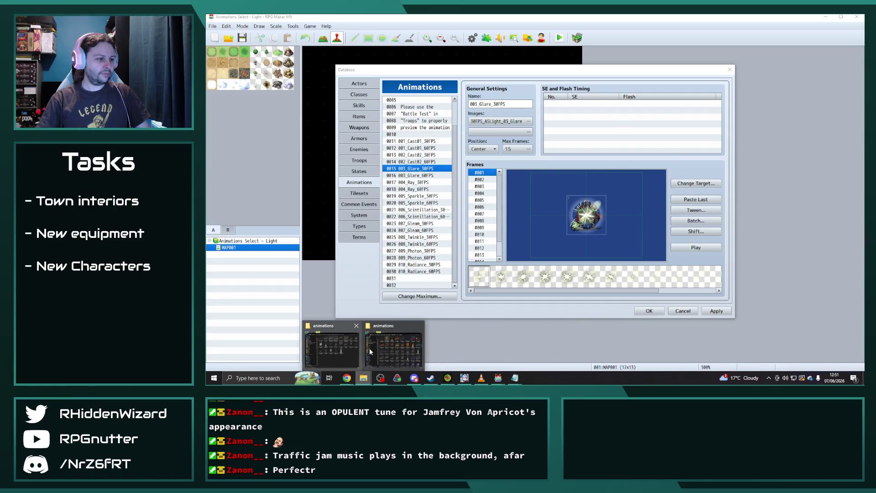
left_click(371, 351)
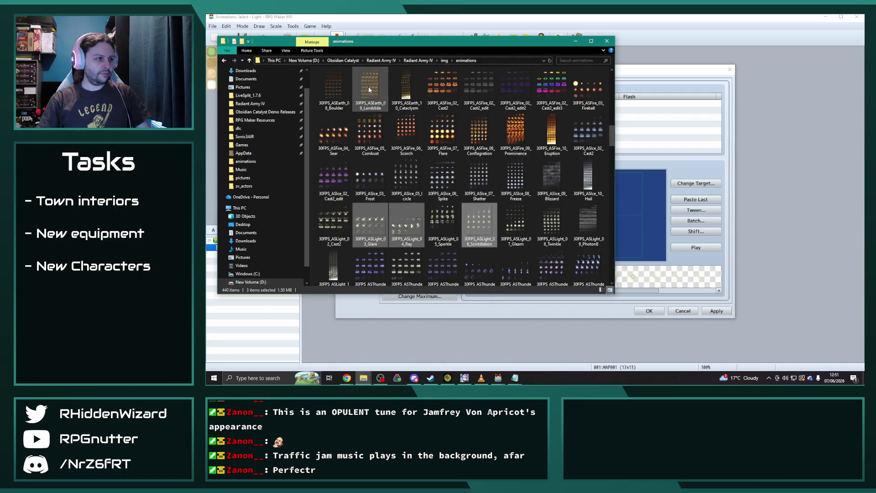
- Copy the 003_Glare_30FPS database entry into Obsidian Catalyst's entry 0562
left_click(647, 78)
left_click(425, 171)
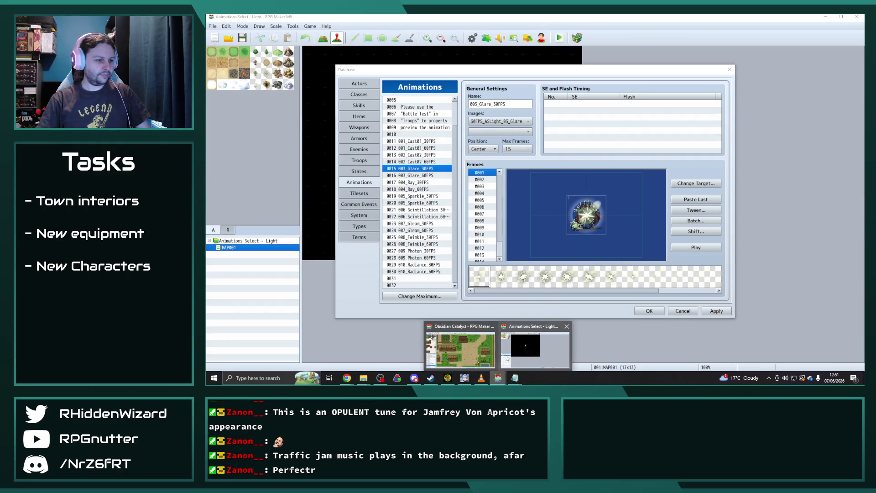
mouse_move(497, 378)
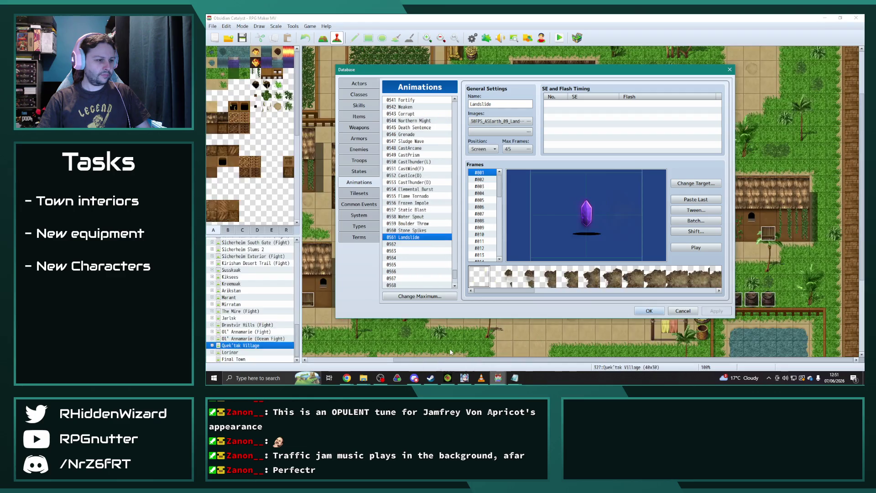
left_click(457, 346)
left_click(414, 244)
double_click(508, 104)
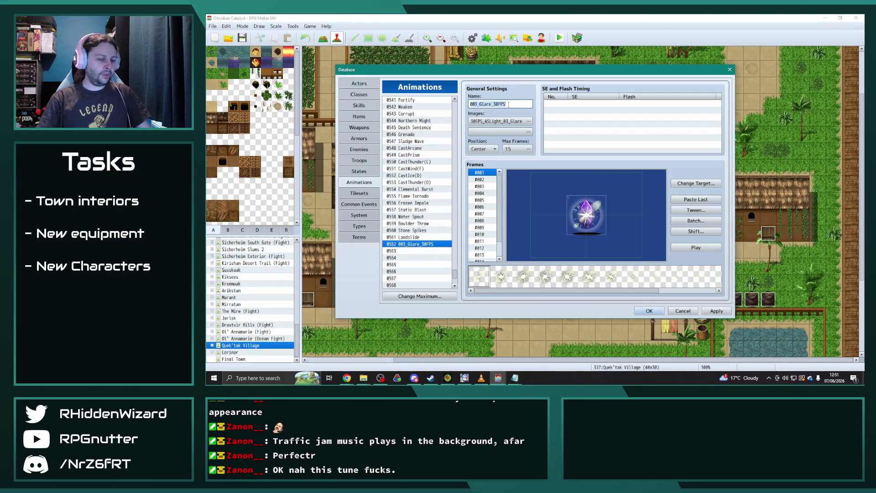
- Name animation 0562 Glare and select 004_Ray_30FPS in the Light sample project
type("Glare")
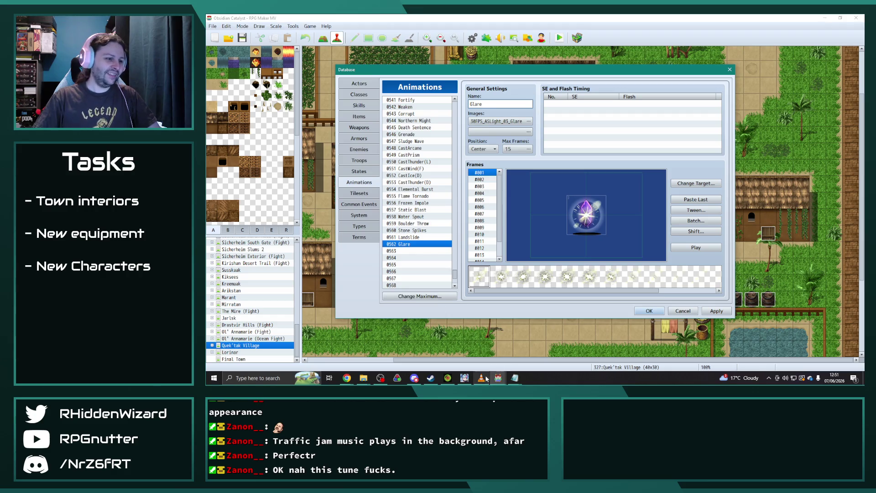
mouse_move(498, 377)
left_click(523, 351)
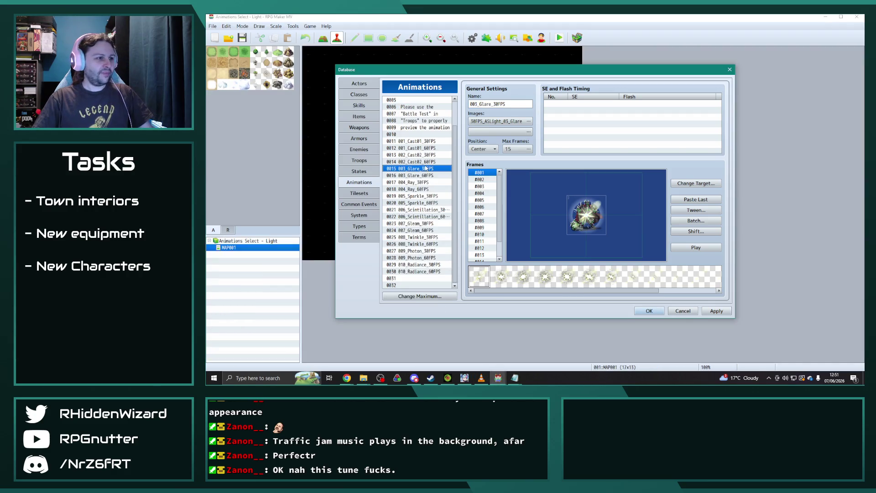
left_click(420, 183)
- Paste the Ray animation into entry 0563, name it Photon Spray, and preview it
key("alt+Tab")
key("ctrl+v")
double_click(508, 103)
type("L")
type("hoto")
type("pray")
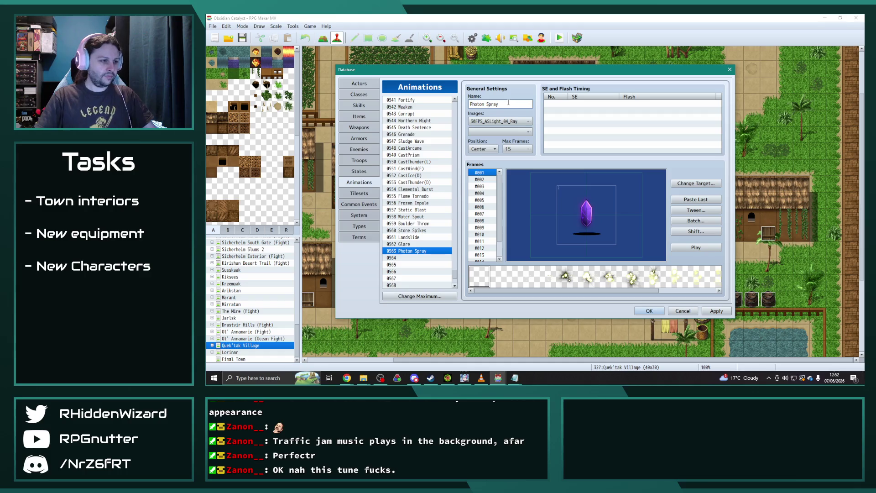
left_click(705, 249)
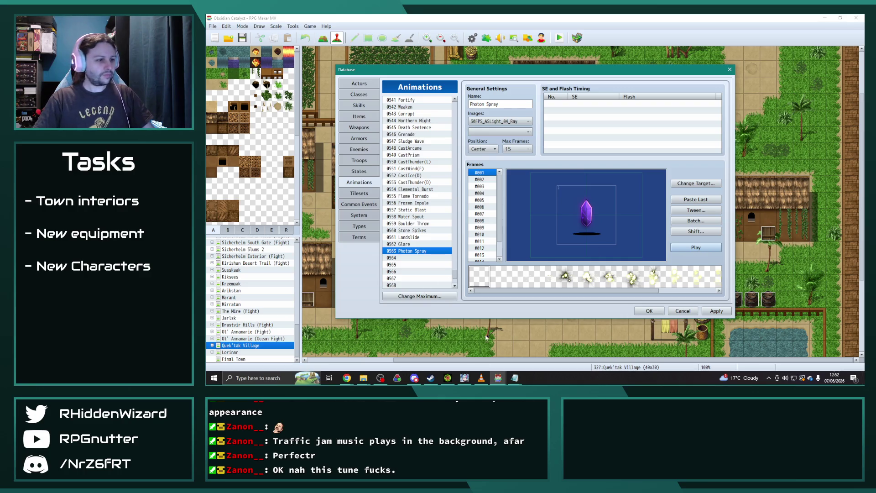
mouse_move(515, 384)
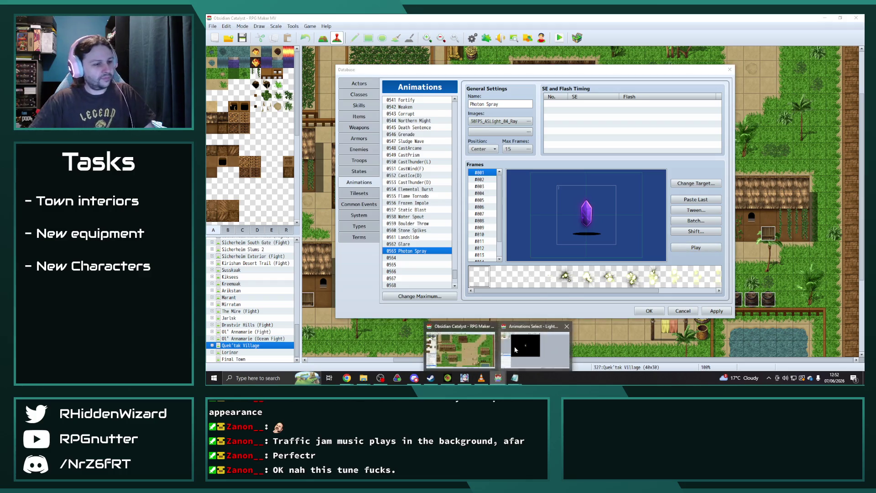
- In the Light demo, batch-scale 006_Scintillation_60FPS frames to 22% with blend enabled
left_click(525, 347)
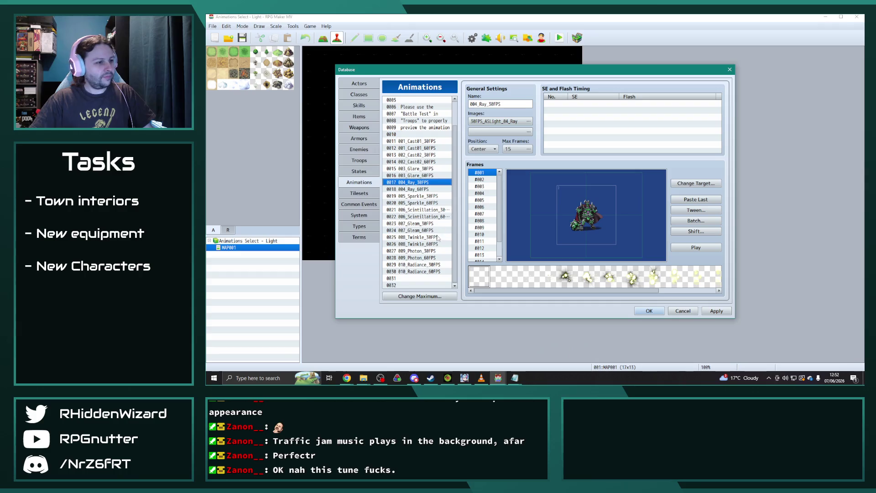
left_click(430, 210)
left_click(429, 217)
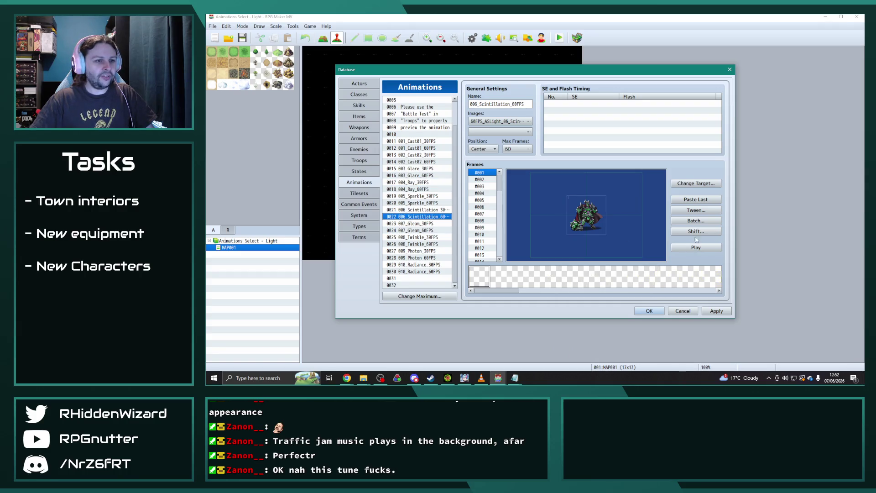
left_click(695, 221)
left_click(700, 228)
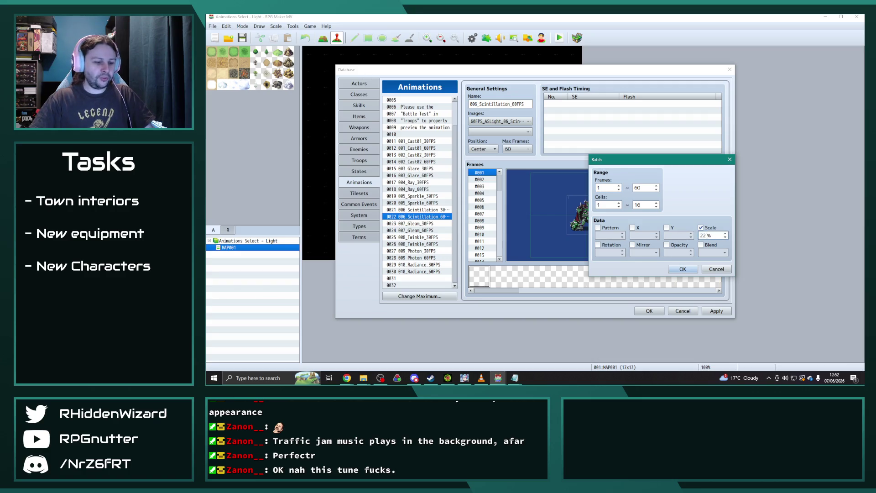
left_click(701, 245)
left_click(682, 269)
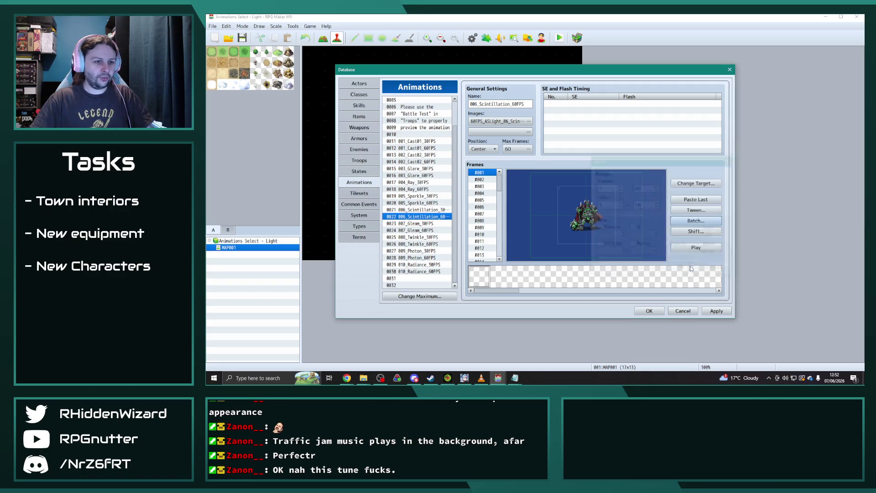
- Preview the scaled Scintillation animation and return to the Obsidian Catalyst database
left_click(710, 247)
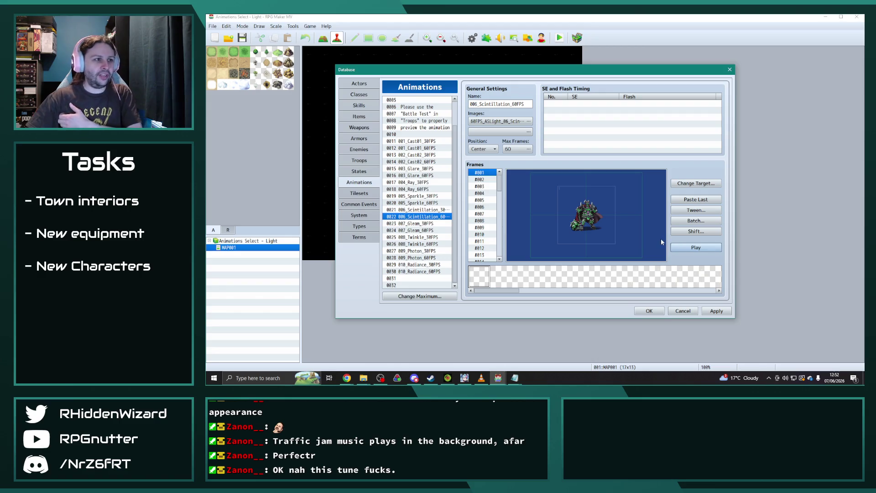
mouse_move(498, 377)
left_click(476, 356)
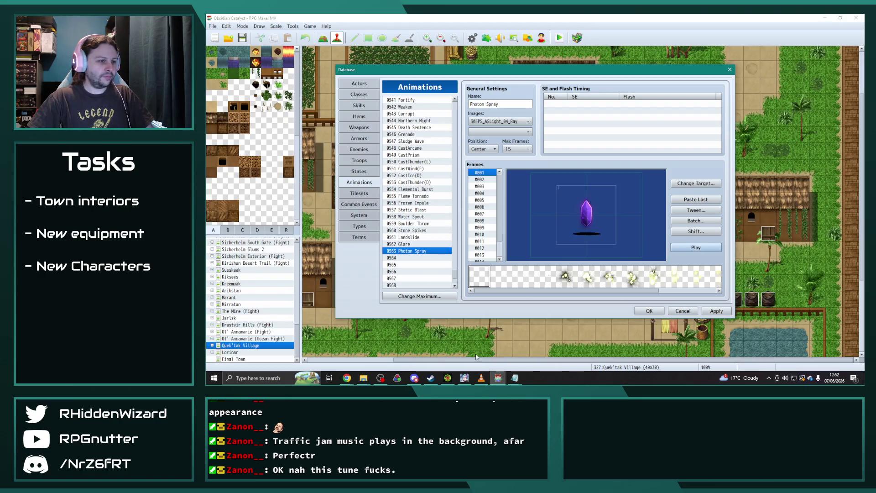
- Paste the Scintillation animation into slot 0564 as Armour of Light, preview it, and apply
left_click(428, 258)
key("ctrl+v")
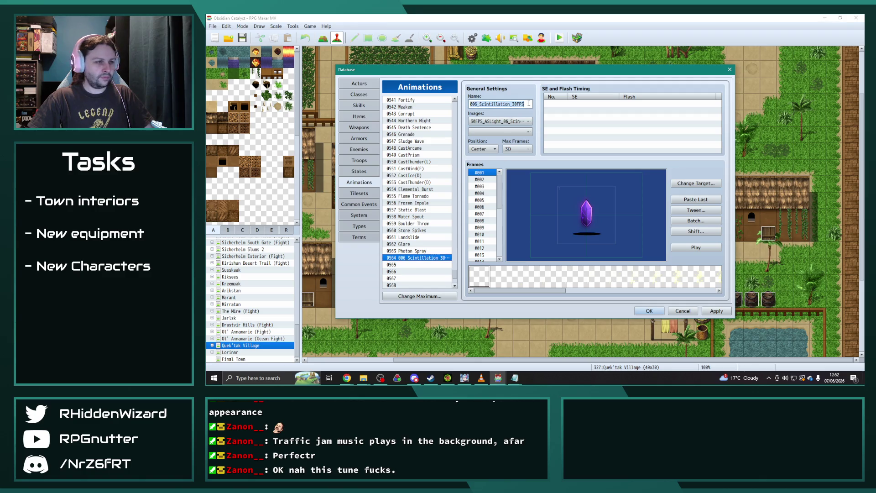
type("Armour of Light")
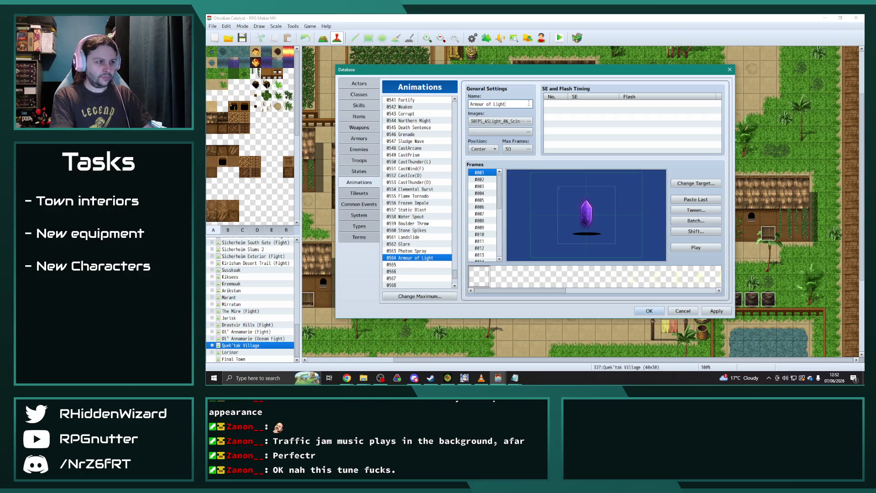
left_click(696, 247)
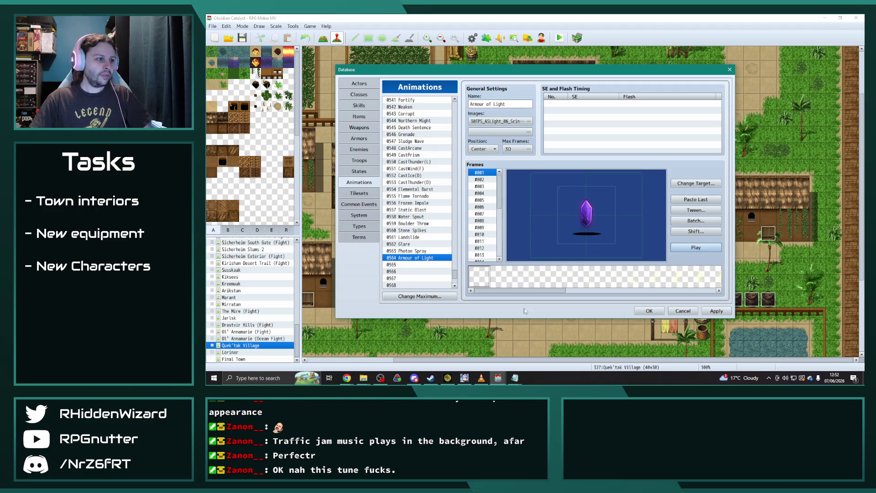
left_click(709, 312)
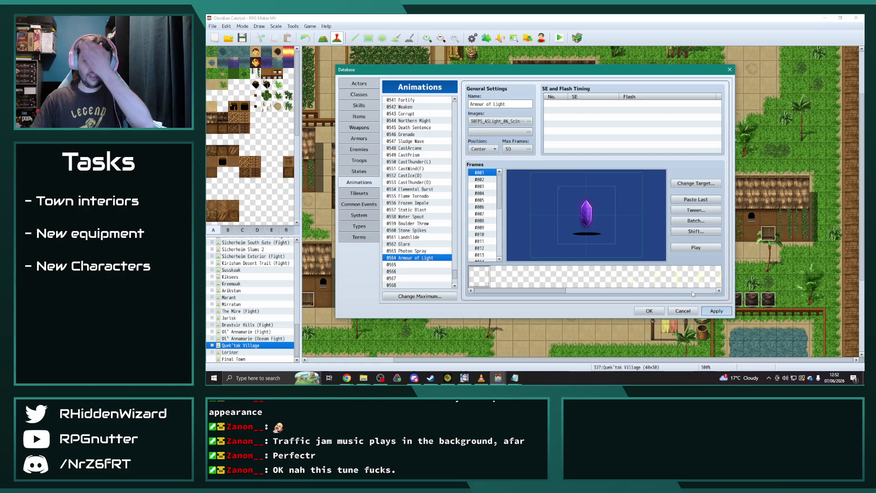
key("Return")
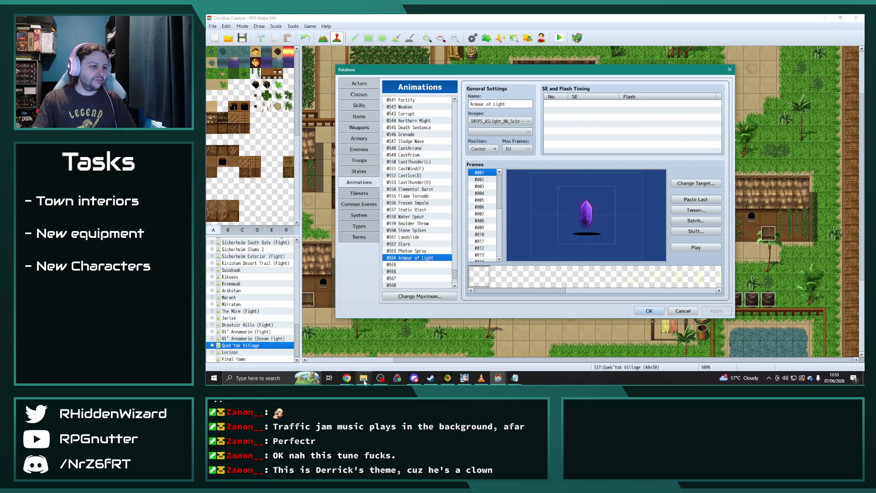
- Close the Light sample project without saving and bring up the animations folder window
left_click(498, 378)
left_click(532, 356)
key("Escape")
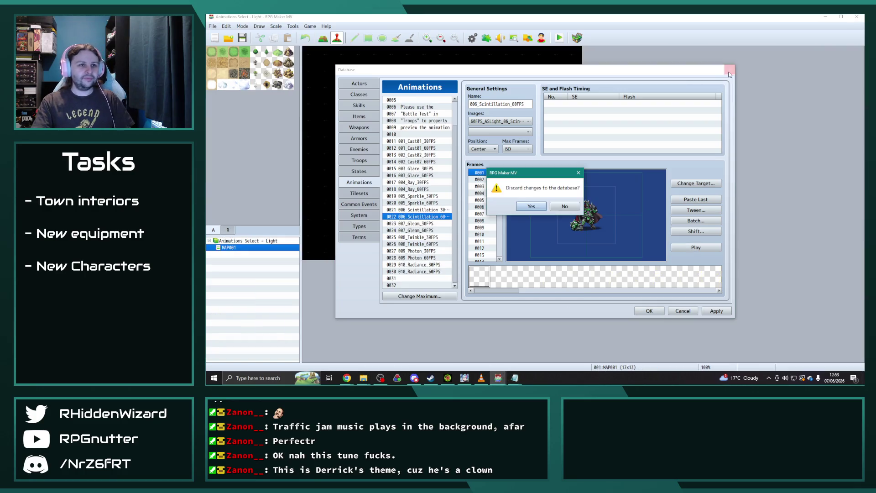
left_click(532, 207)
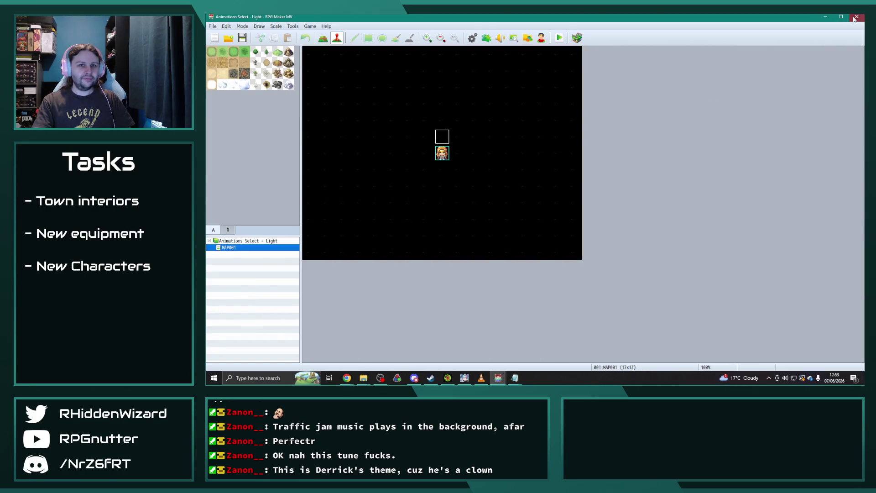
left_click(854, 17)
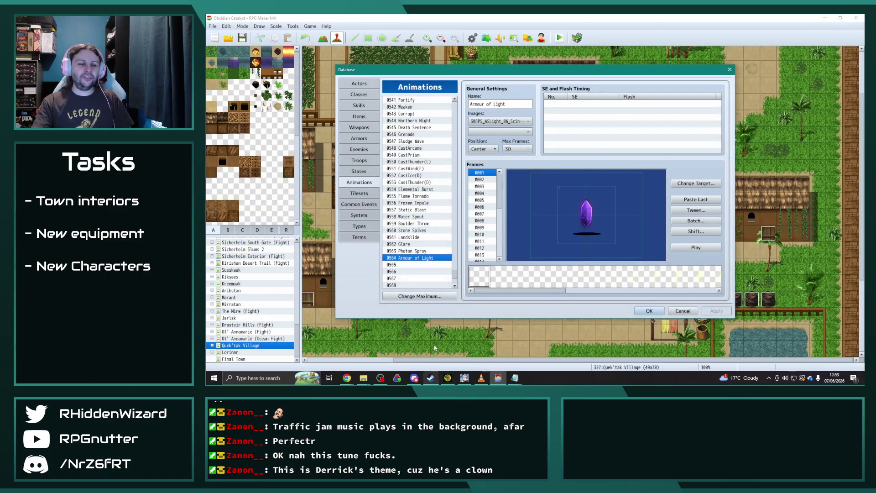
left_click(363, 378)
left_click(346, 359)
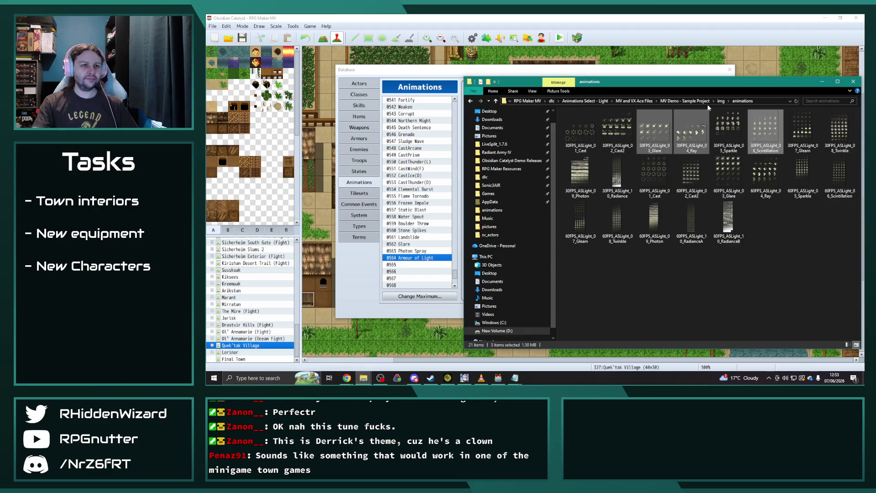
- Go up from img to the dlc folder and open animationsselect_dark, then bring VLC forward
left_click(631, 101)
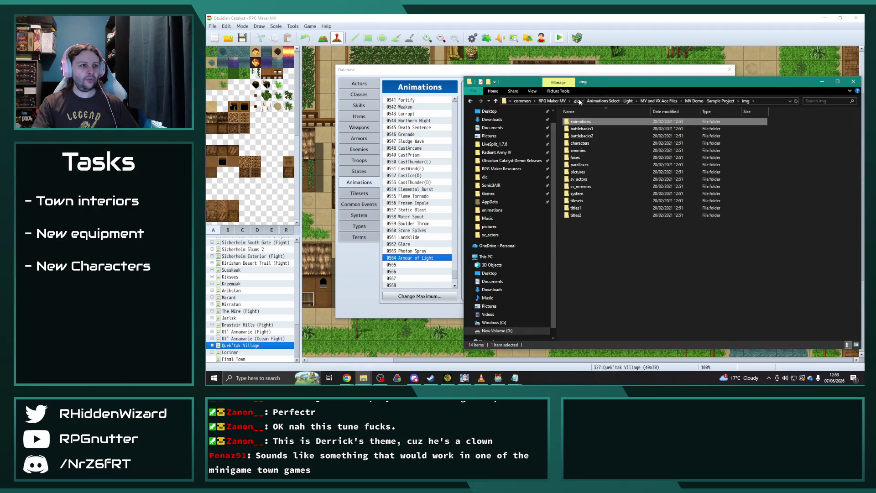
left_click(577, 101)
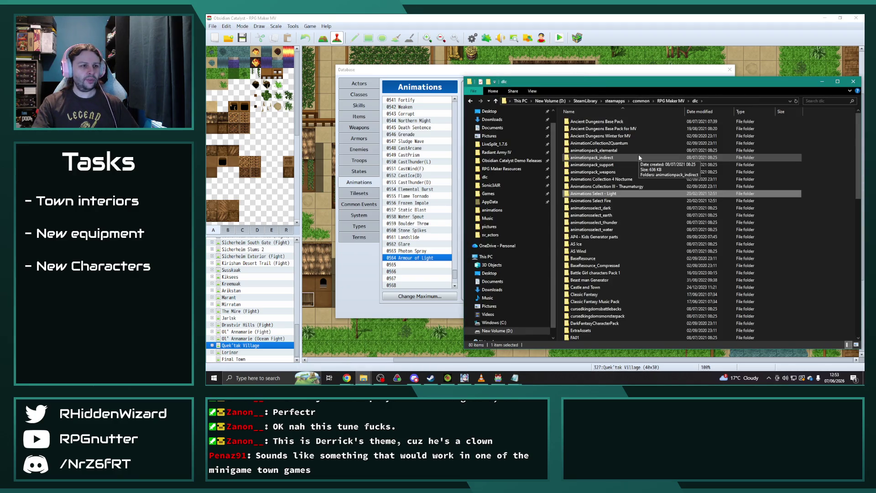
double_click(614, 207)
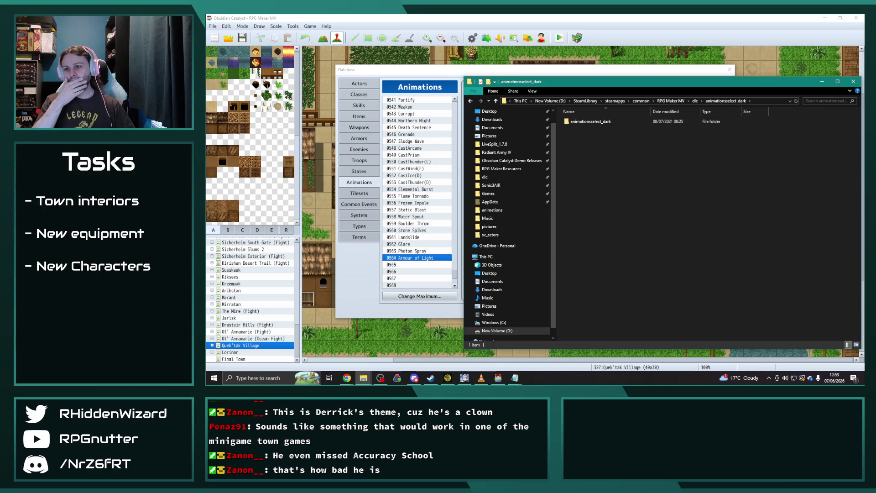
left_click(481, 378)
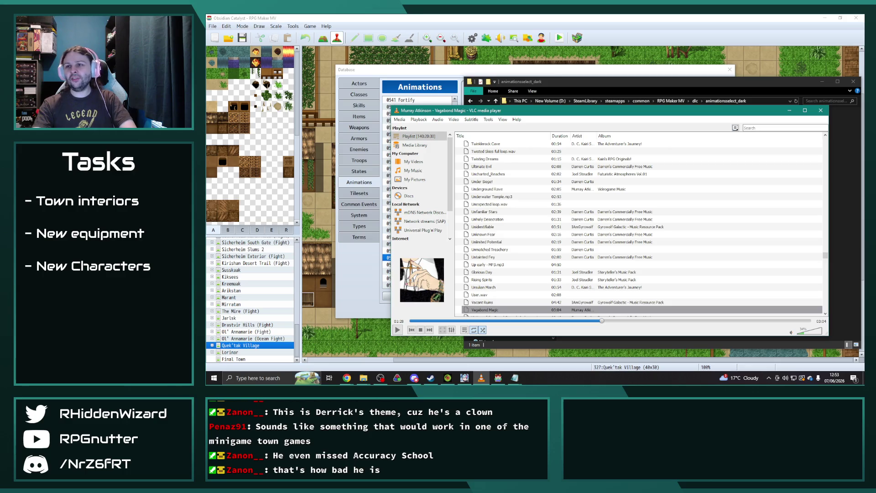
- Filter VLC's playlist for 'dark shad', play 'Dark shadows and brilliant highlights', then search 'asheen c'
key("alt+Tab")
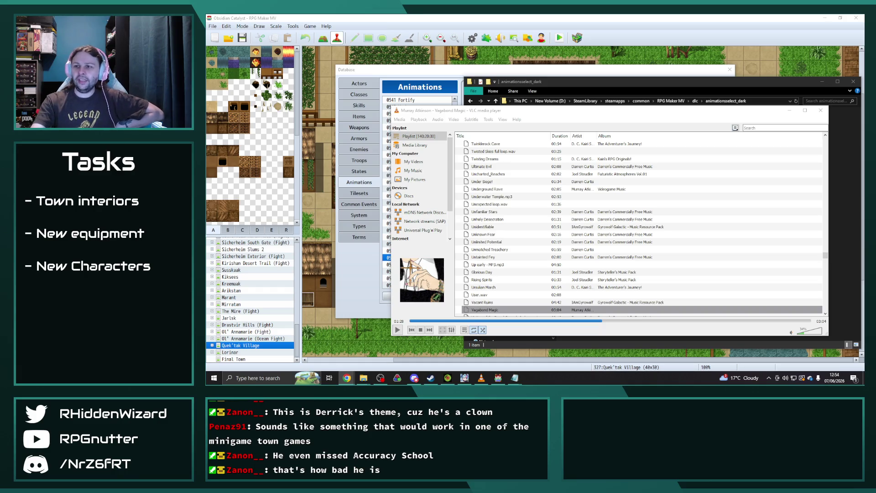
left_click(764, 128)
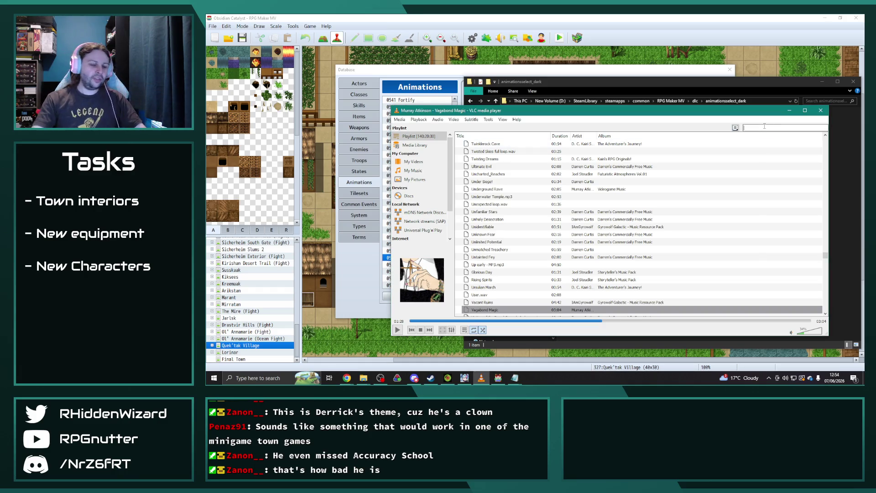
type("dark shad")
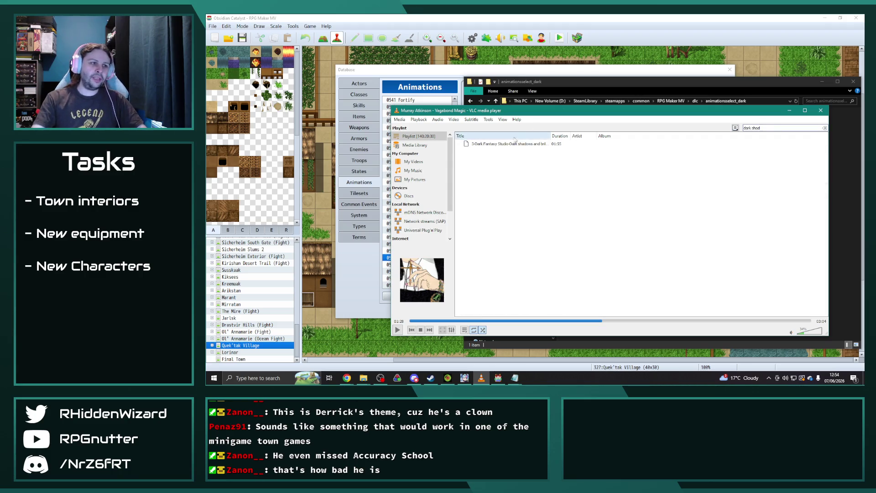
double_click(514, 144)
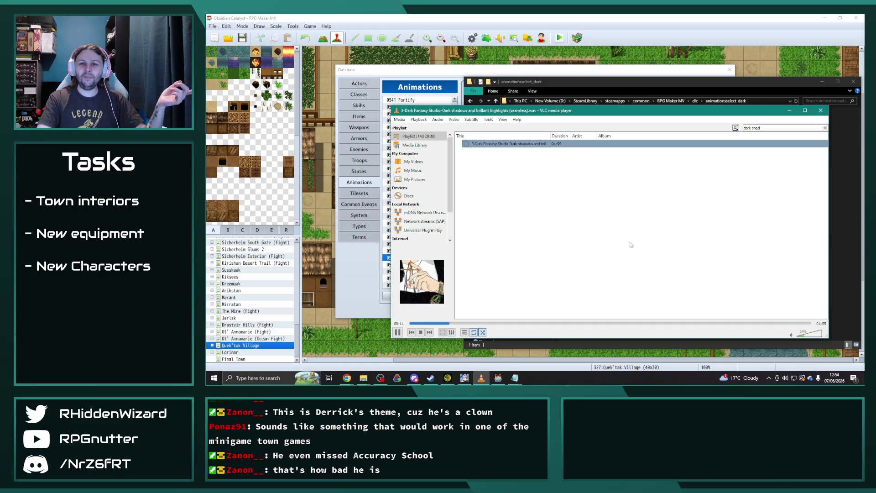
key("ctrl+f")
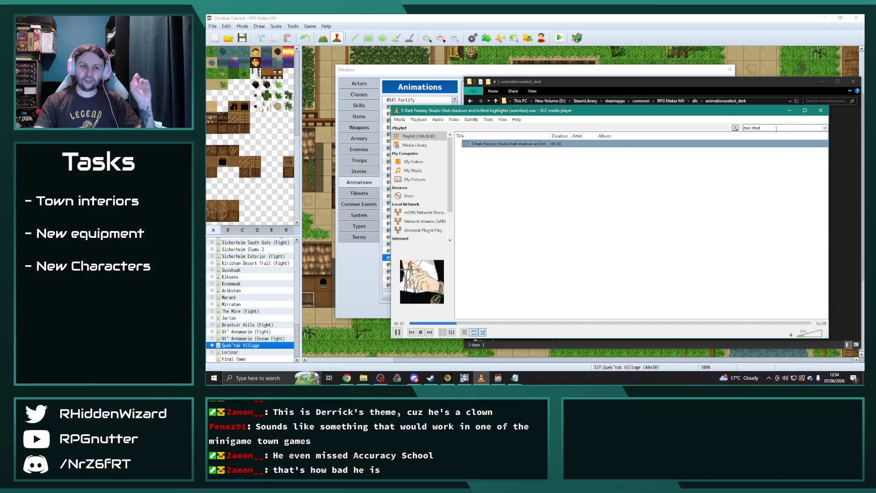
type("asheen c")
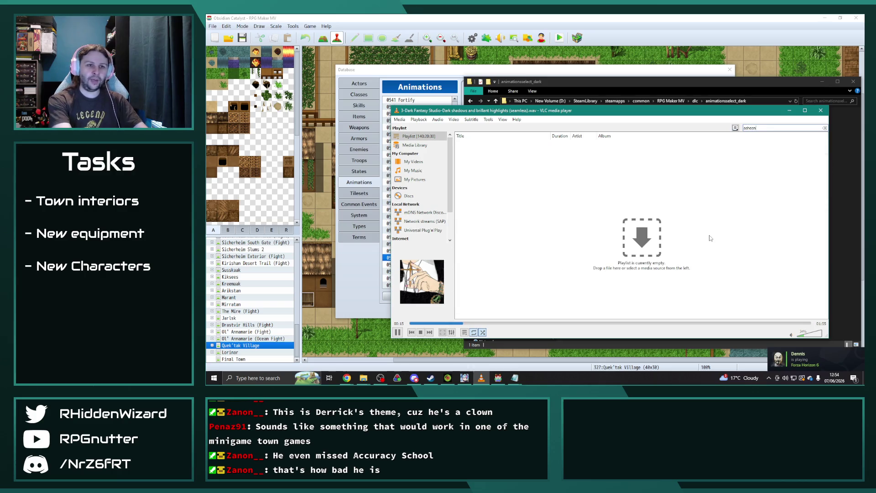
- Correct the search to 'ashen', play Ashen Queen.ogg, and restart it from the beginning
key("BackSpace")
key("BackSpace")
type("n")
double_click(520, 146)
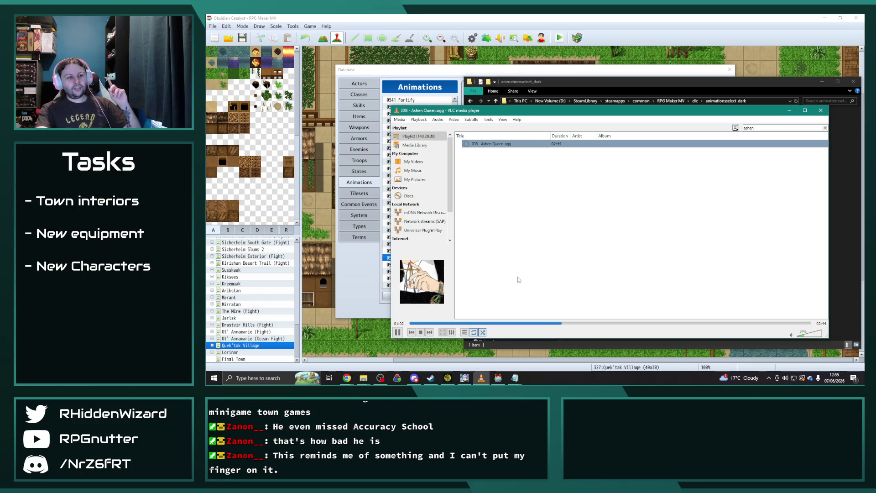
left_click(411, 323)
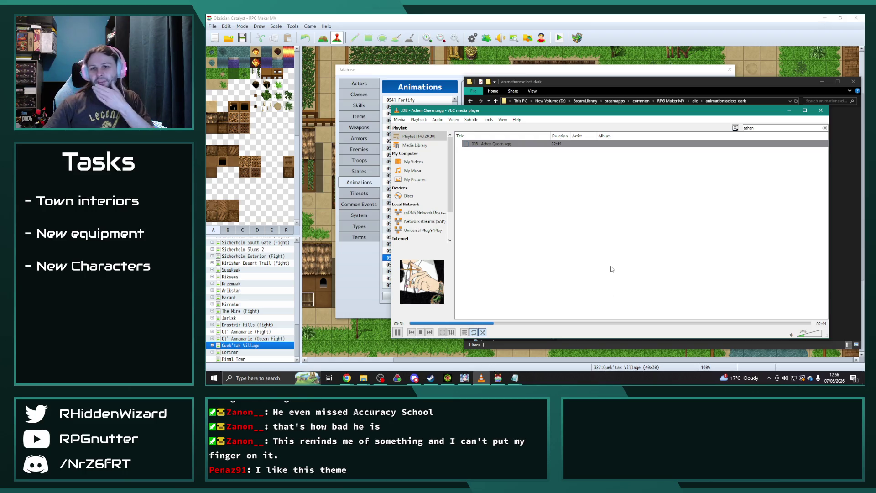
double_click(764, 129)
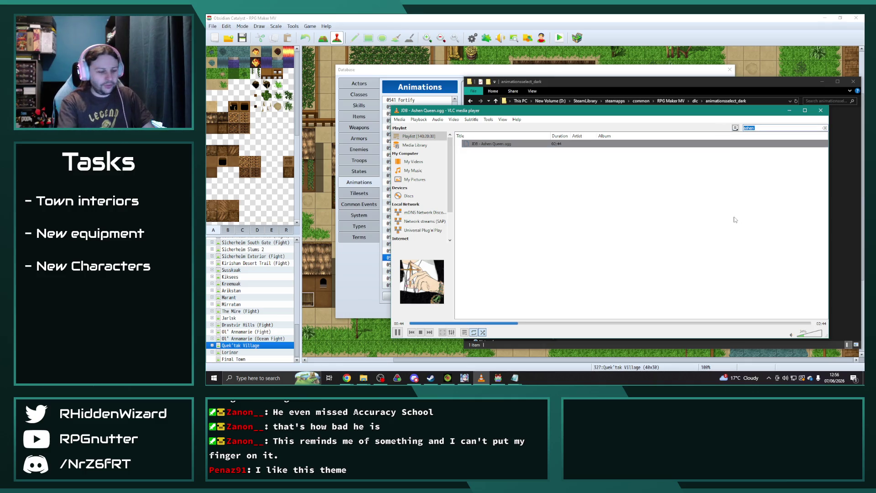
- Play the Stars and galaxy track, then search 'the final' and play The Final Battle
type("stars")
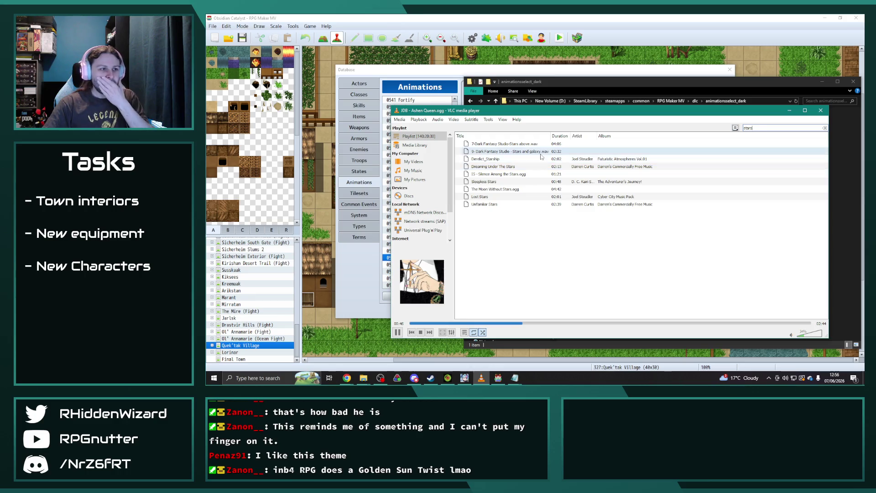
double_click(540, 152)
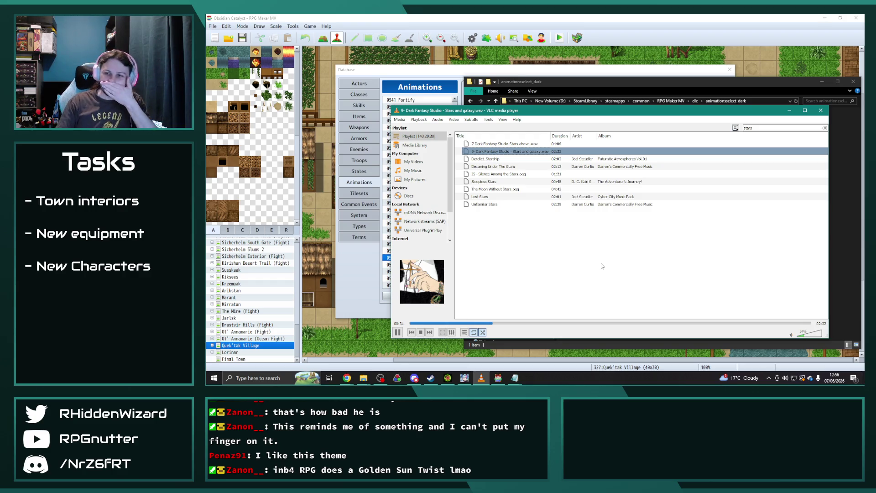
key("ctrl+f")
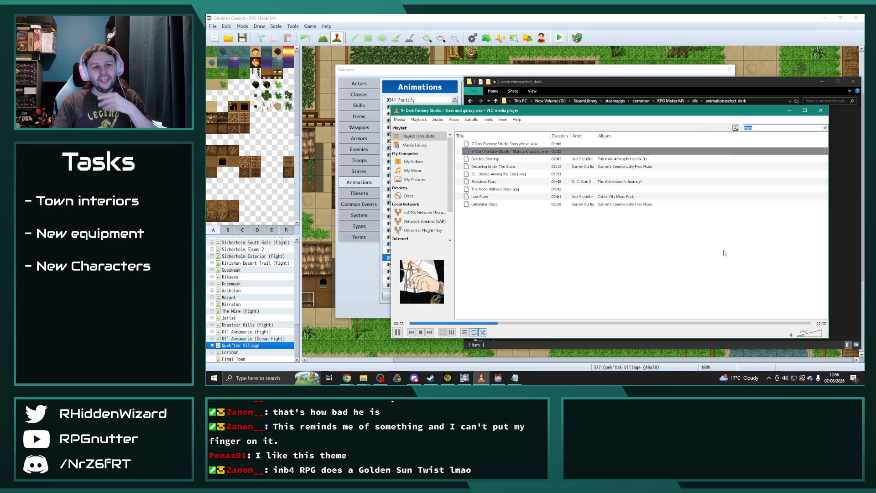
type("the final")
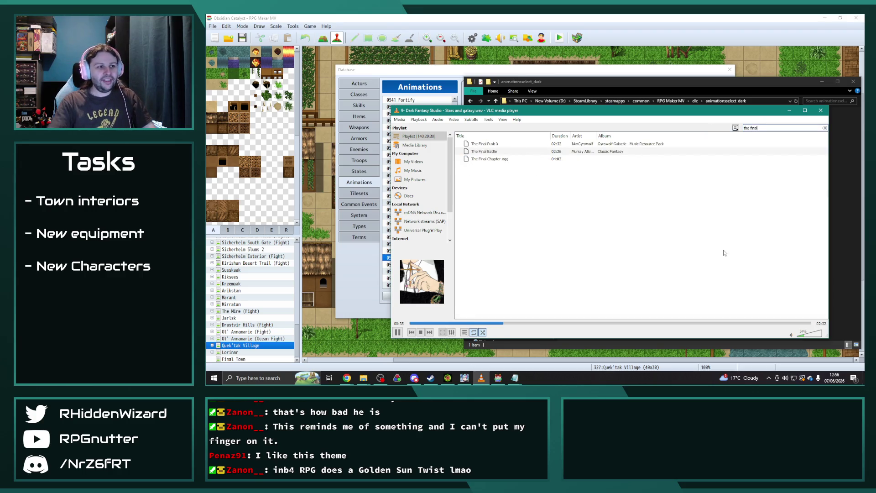
left_click(620, 152)
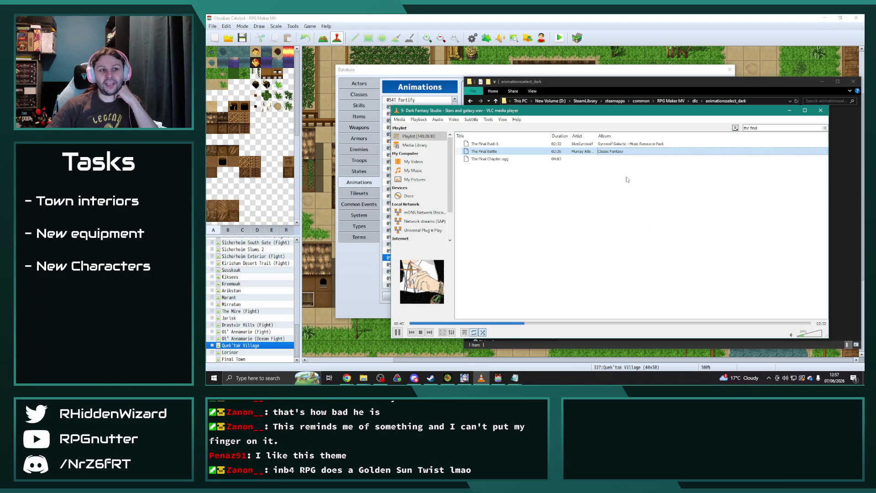
double_click(641, 151)
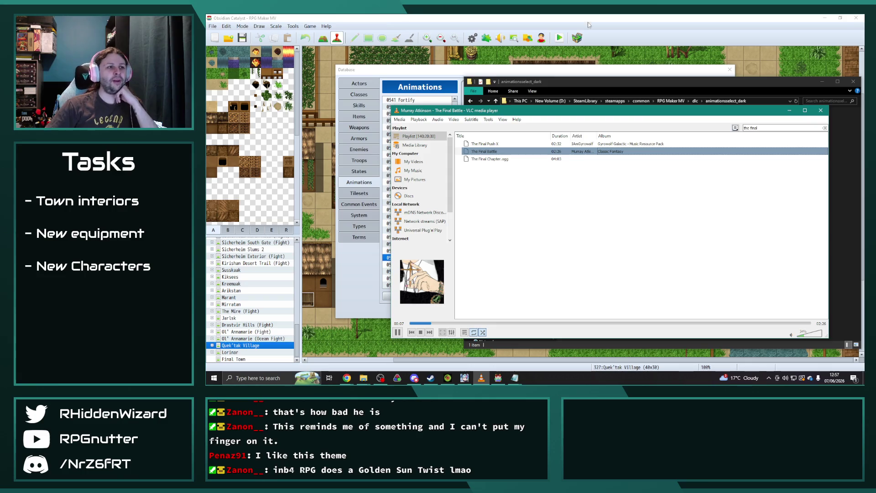
left_click(498, 377)
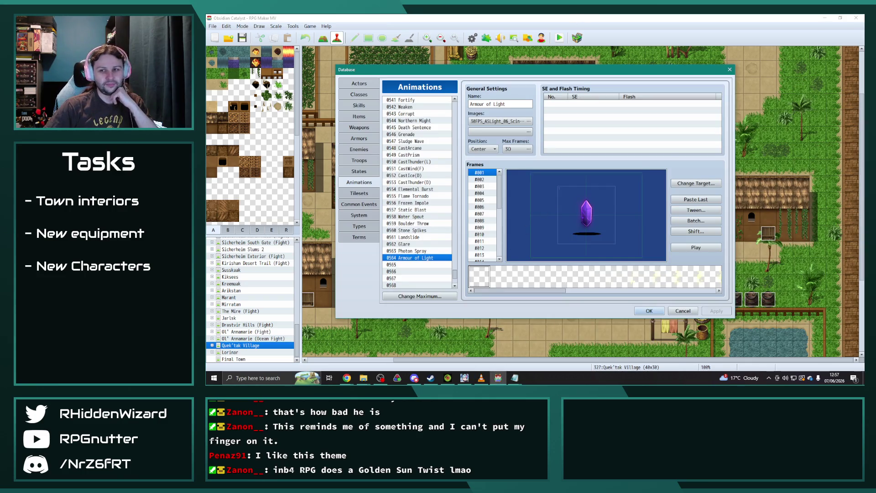
left_click(363, 378)
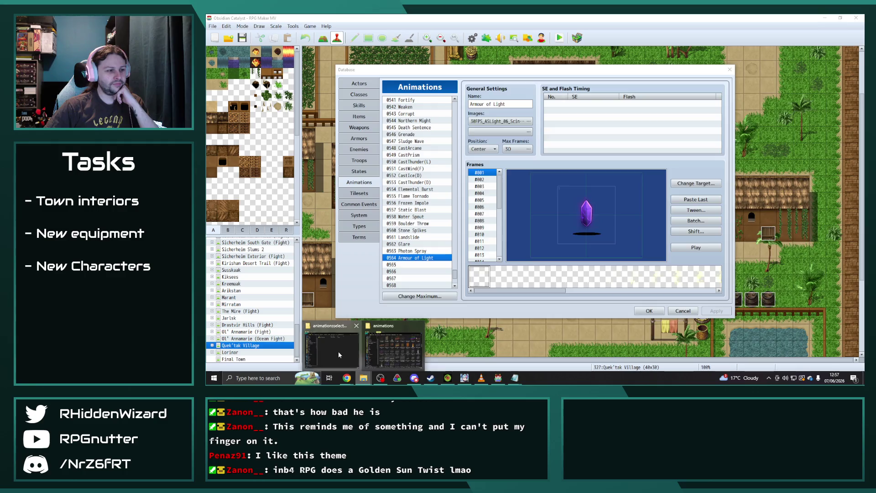
- Browse animationsselect_dark > AS5 Dark > AS - Dark MV Demo and launch its Game project
left_click(338, 351)
double_click(601, 123)
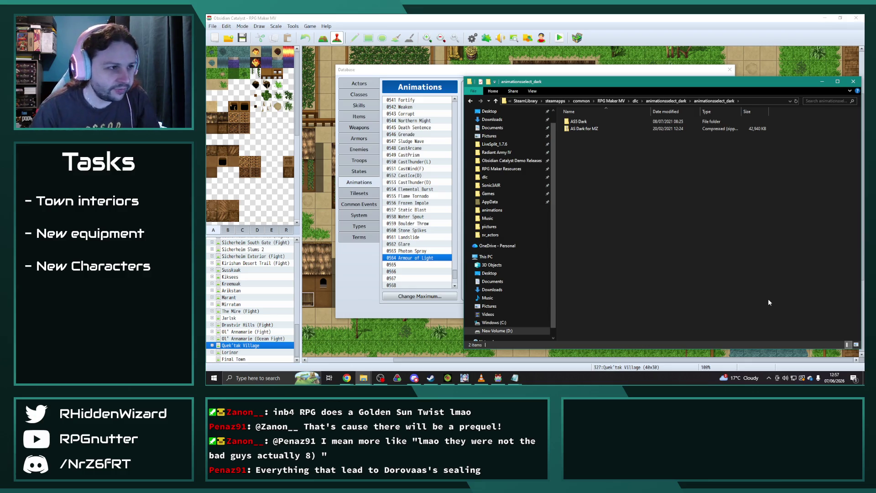
double_click(588, 121)
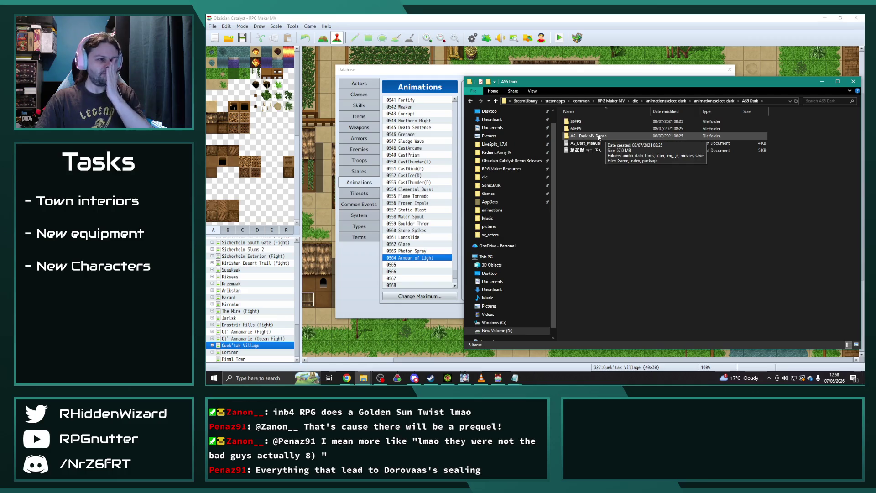
double_click(597, 135)
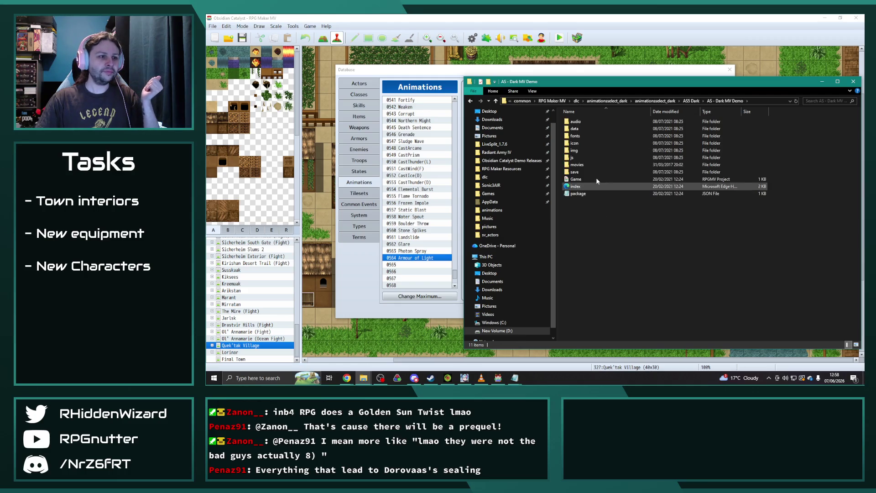
double_click(586, 179)
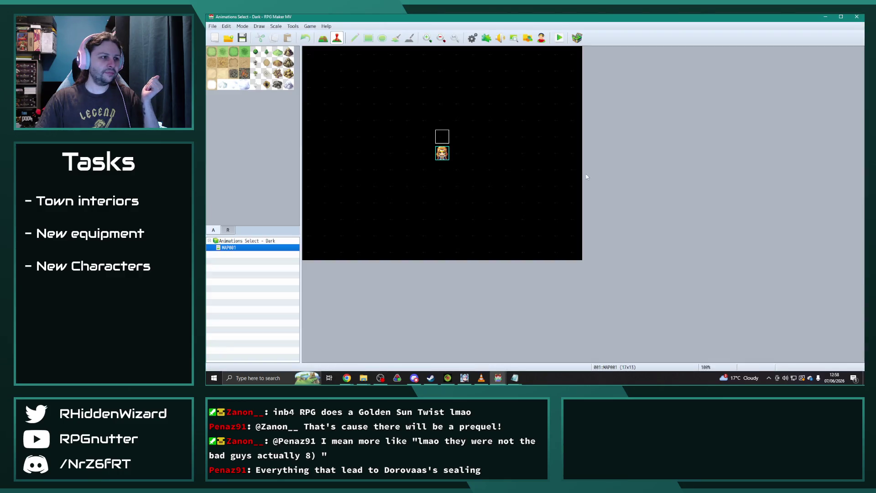
- Open the Dark demo's database on the Animations tab and scroll through its entries
left_click(472, 37)
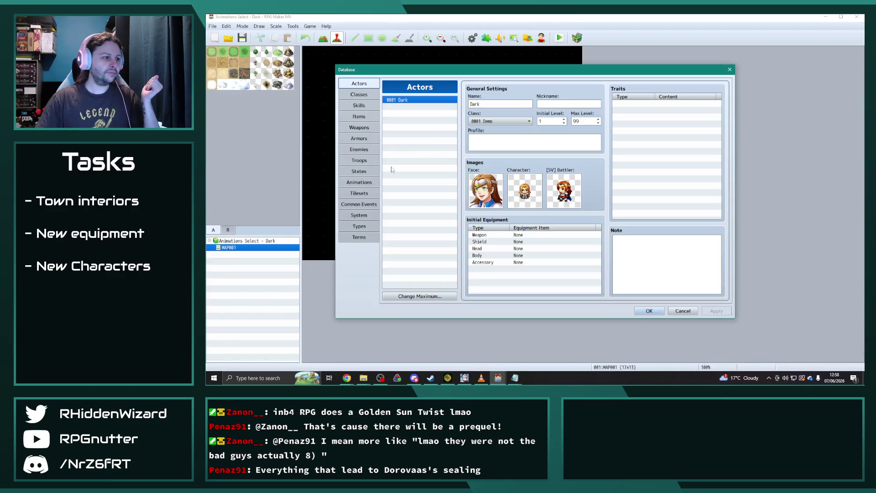
left_click(366, 181)
scroll(430, 188, "down", 2)
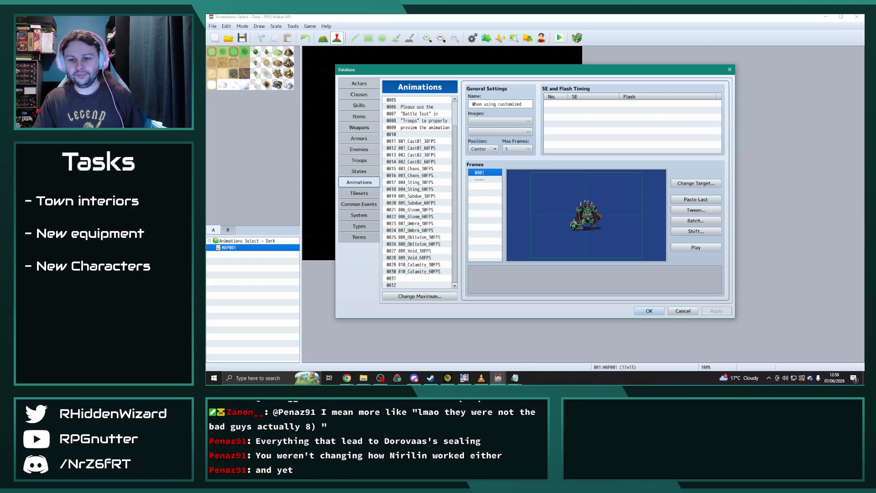
key("alt+Tab")
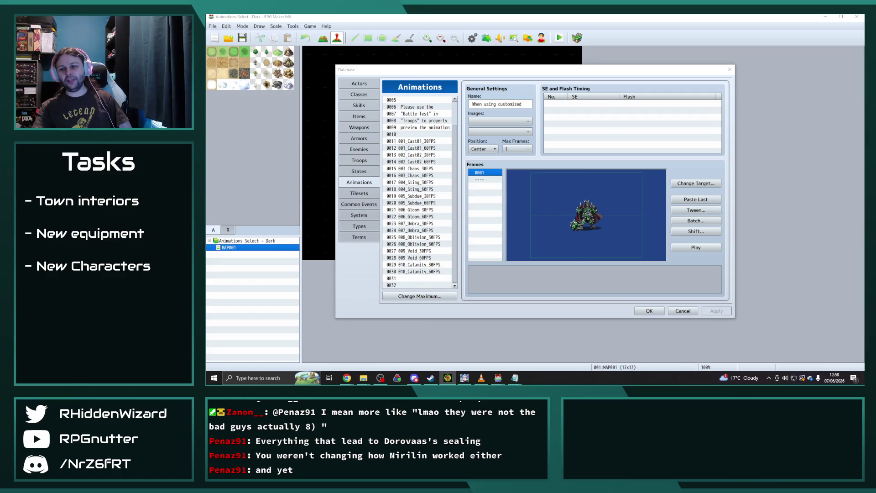
key("alt+Tab")
- Clear VLC's playlist filter, play Shadow Realms, and return to the RPG Maker database
left_click(824, 127)
left_click(429, 332)
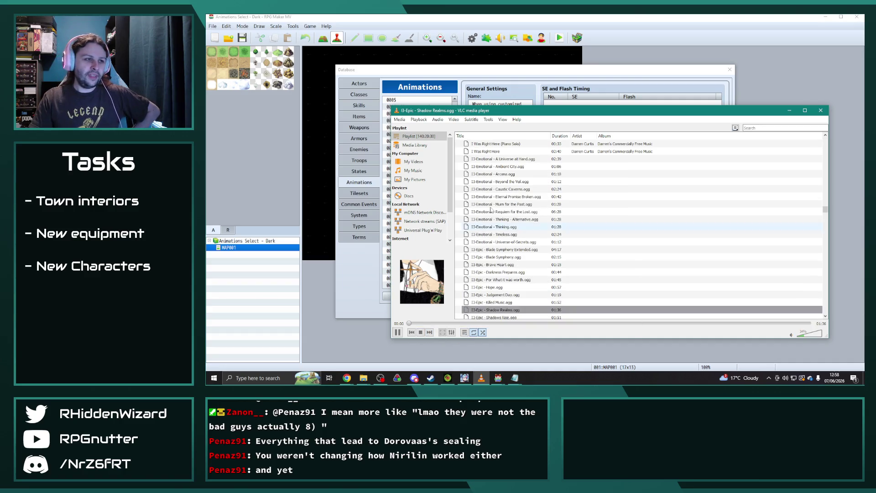
left_click(566, 70)
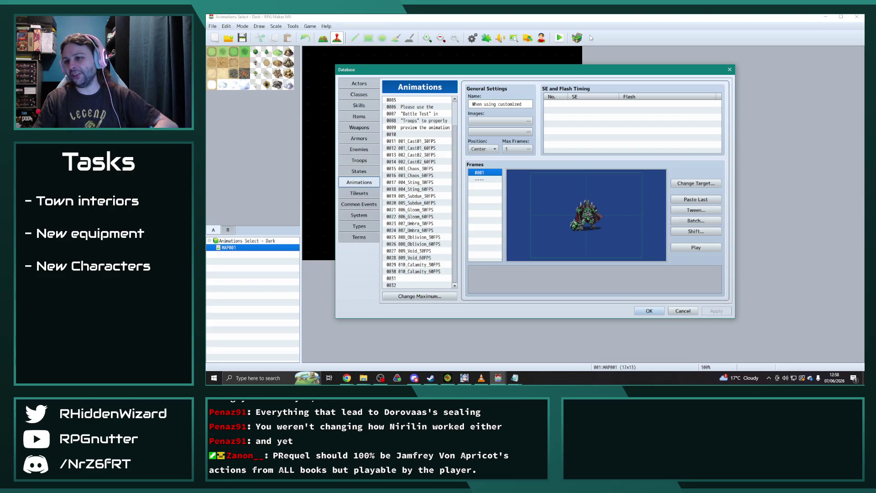
key("alt+Tab")
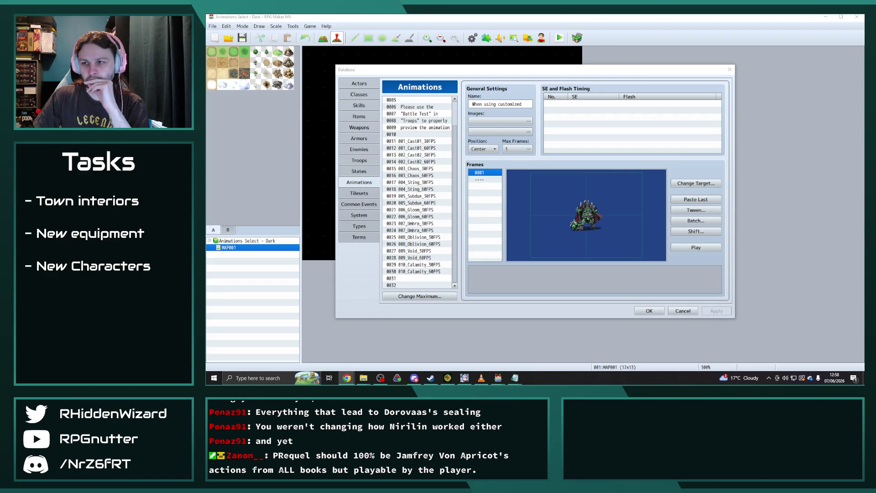
- Search the playlist for 'playing', play Playing in water, then clear the filter
left_click(480, 378)
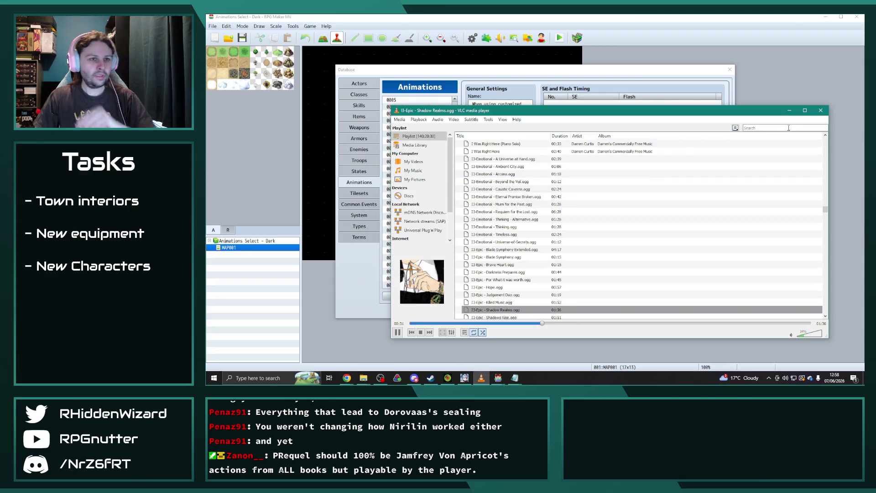
type("playing")
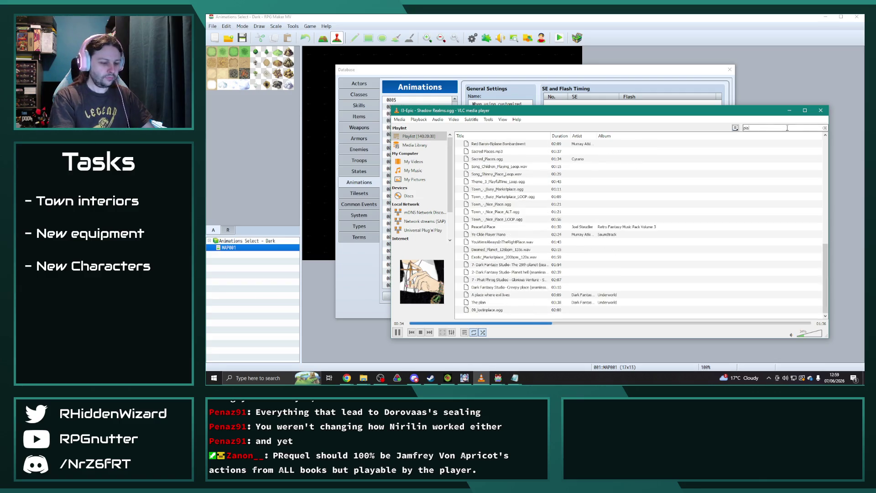
double_click(543, 144)
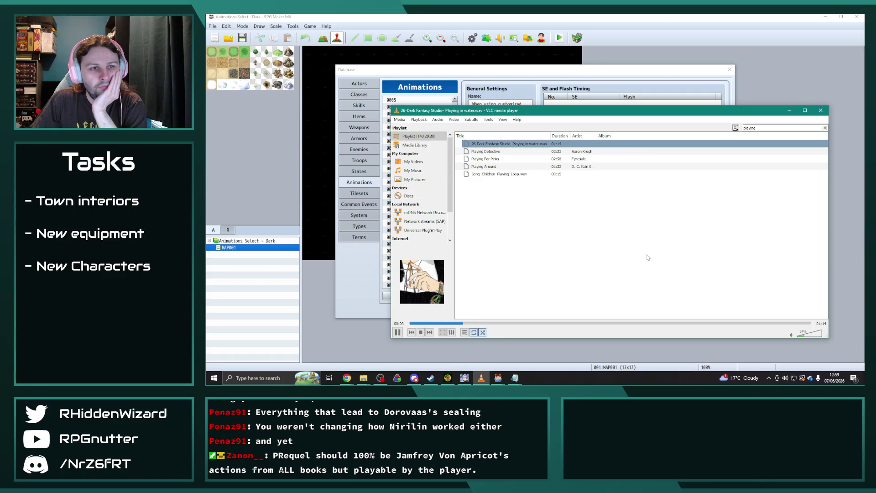
key("alt+Tab")
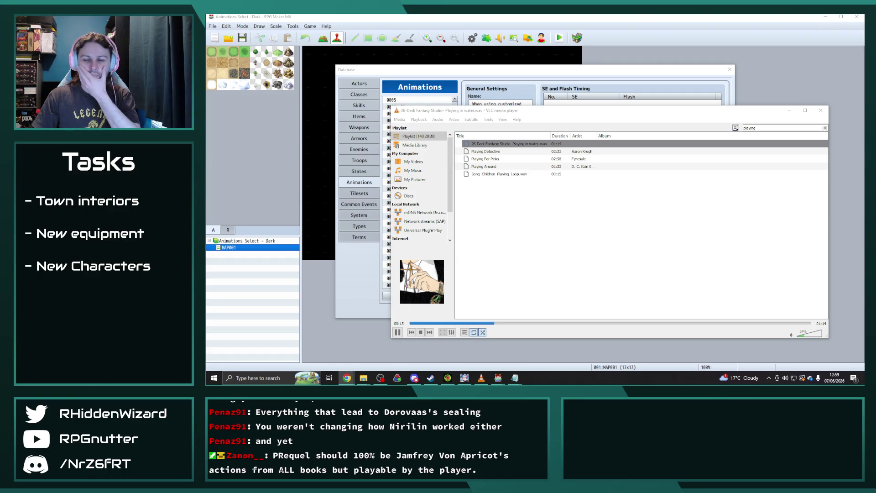
left_click(437, 330)
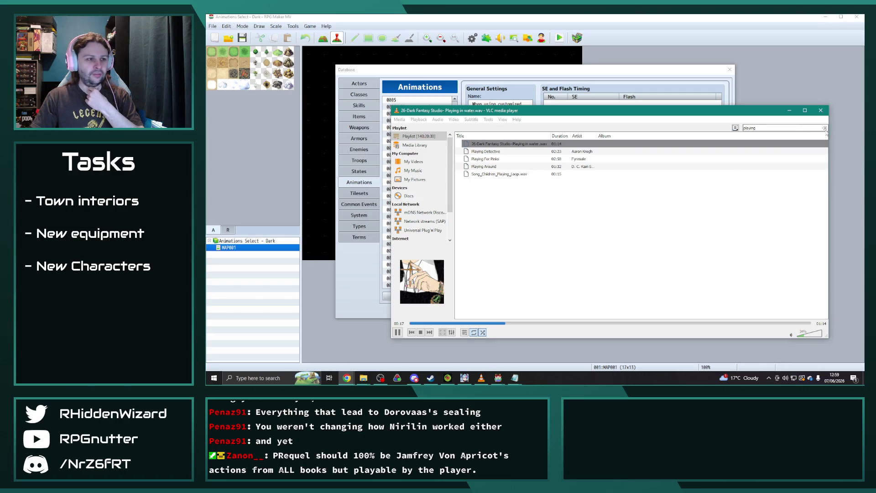
key("Escape")
key("alt+Tab")
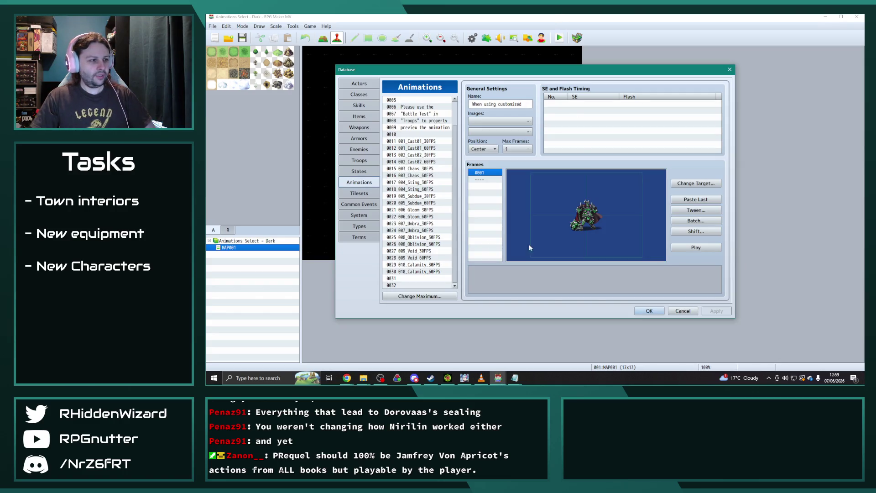
- Preview the 007_Umbra, 003_Chaos, 008_Oblivion and 009_Void 30FPS animations
key("alt+Tab")
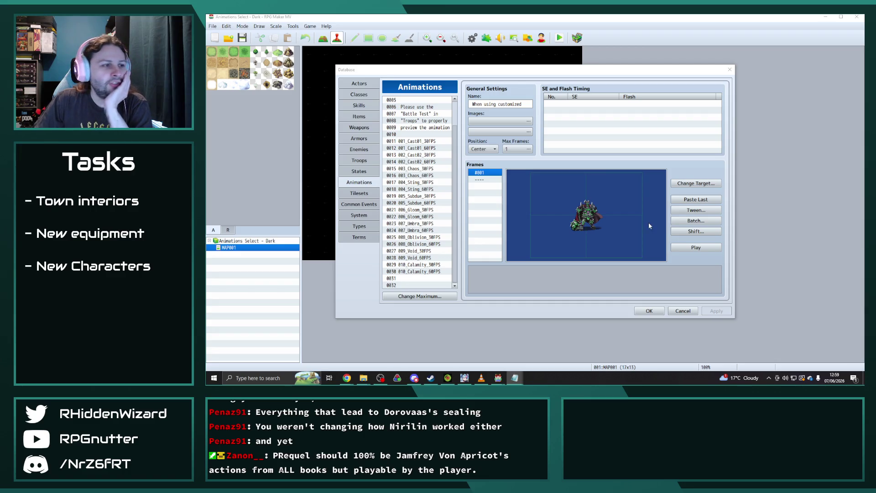
left_click(419, 223)
left_click(699, 249)
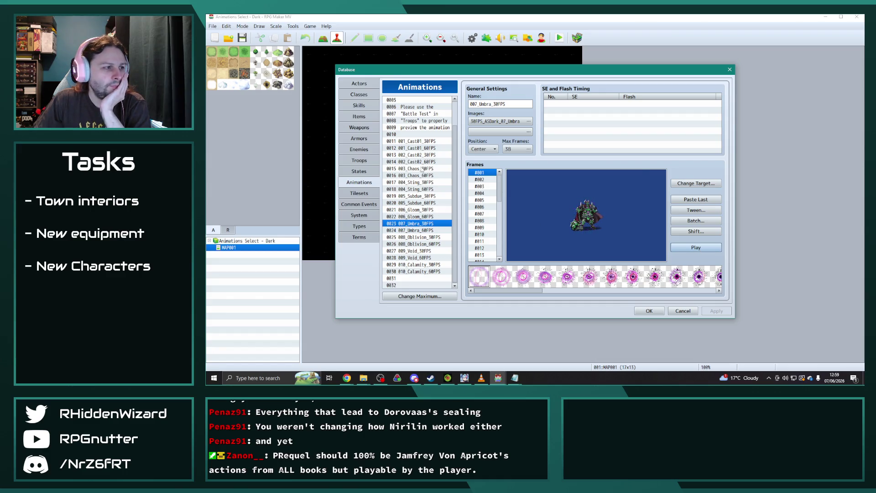
left_click(422, 169)
left_click(697, 249)
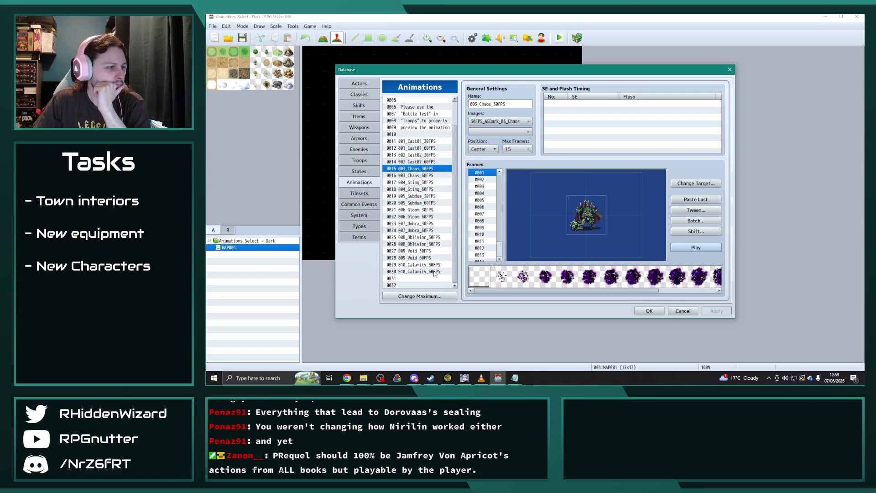
left_click(425, 236)
left_click(696, 248)
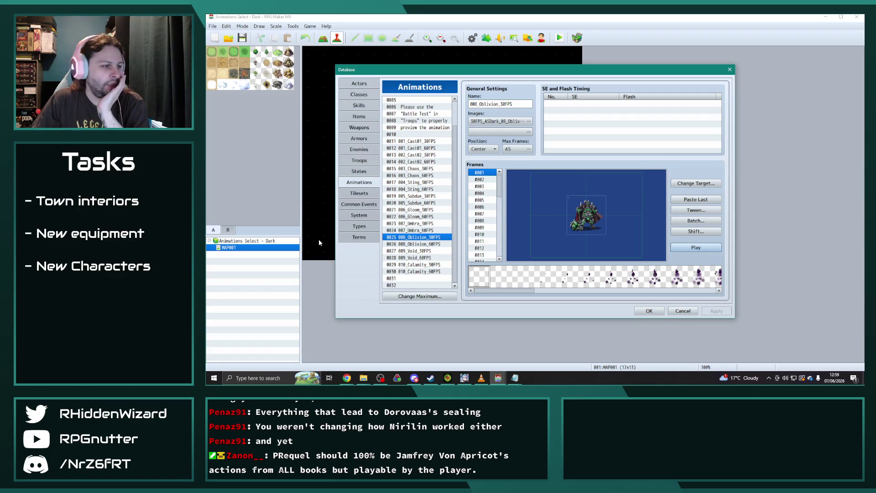
left_click(415, 251)
left_click(693, 247)
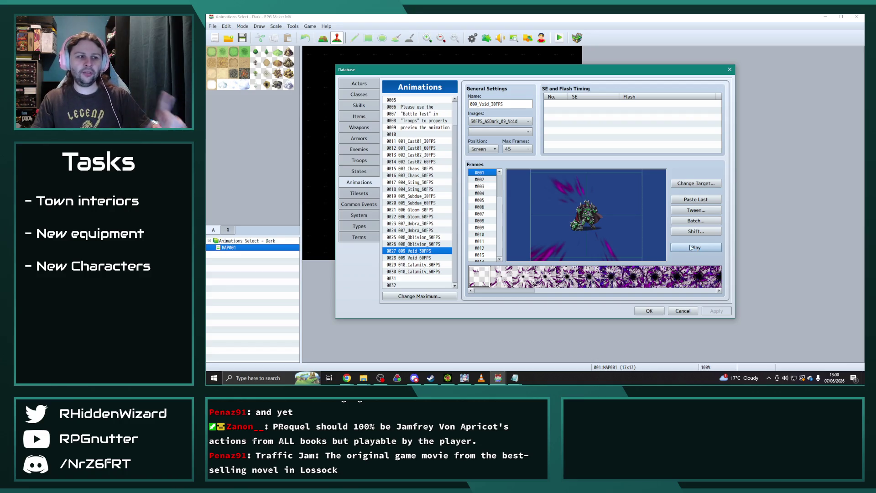
- Look over Calamity and Gloom, then start a frame batch edit on 004_Sting_30FPS
left_click(413, 265)
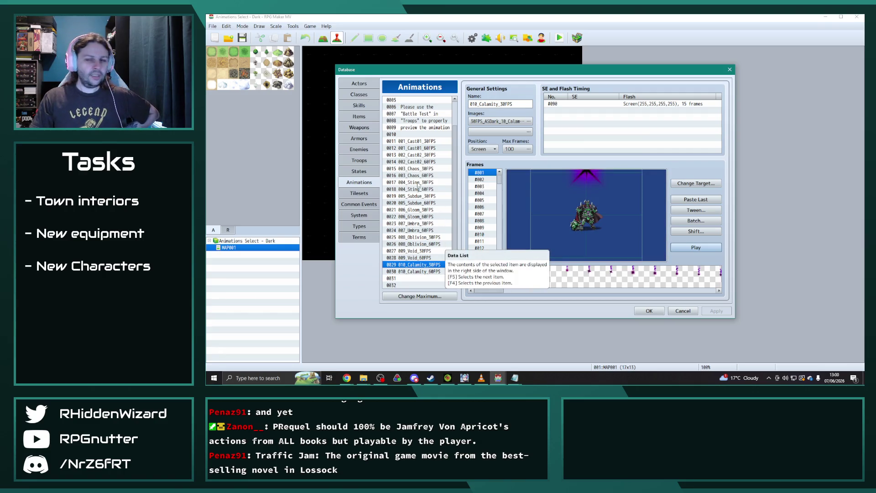
left_click(418, 210)
left_click(419, 196)
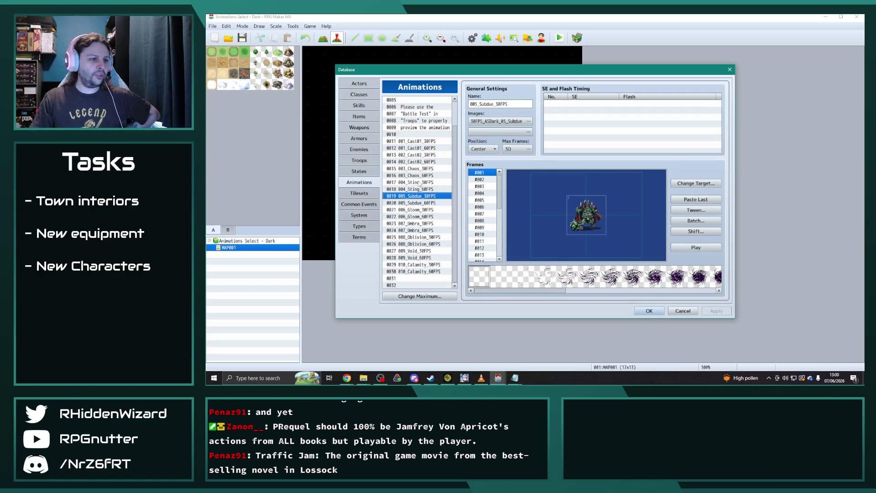
left_click(418, 183)
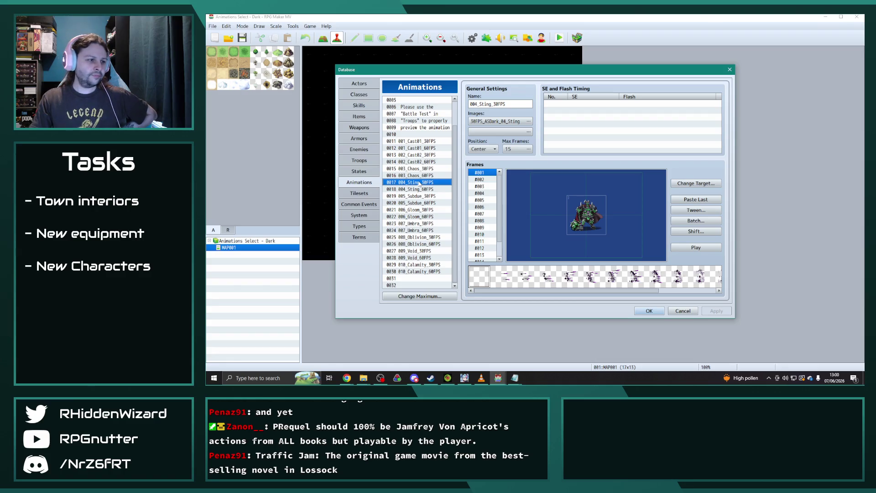
left_click(696, 221)
- Apply the Sting batch edit with Blend included and preview the result
left_click(701, 245)
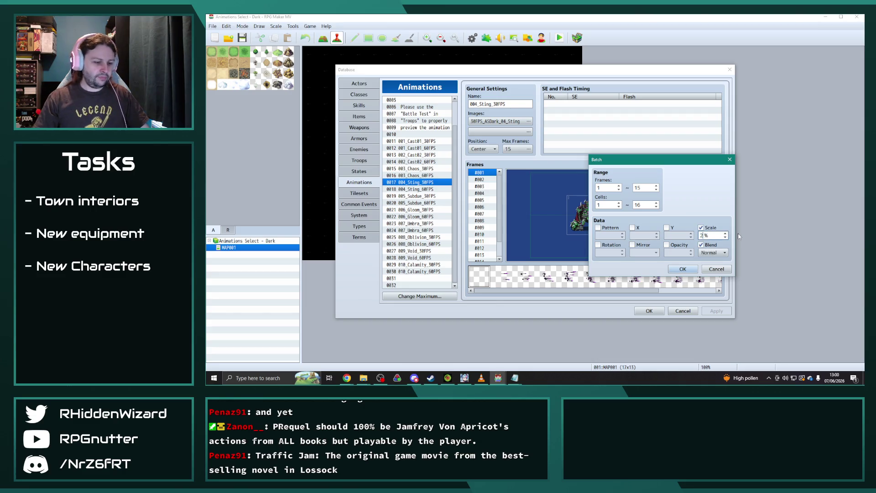
left_click(682, 269)
left_click(712, 249)
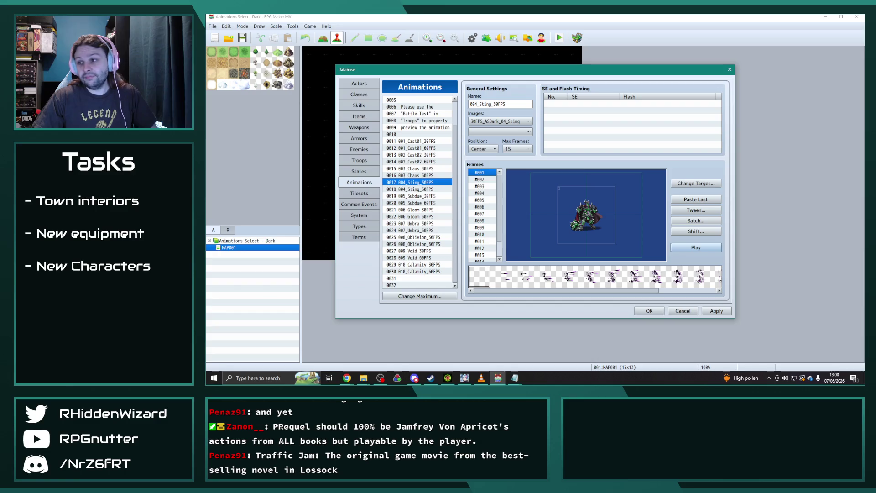
- Batch-enable Scale and Blend on all 005_Subdue_30FPS frames and preview its vortex effect
key("alt+Tab")
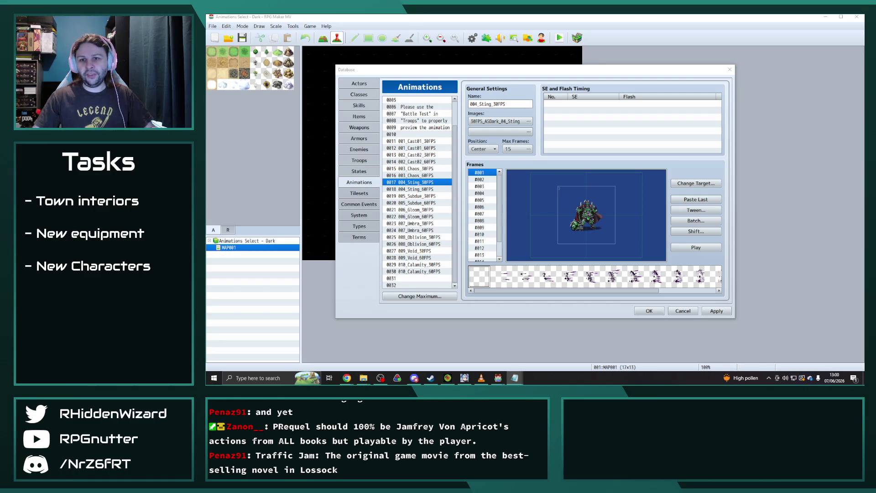
left_click(420, 196)
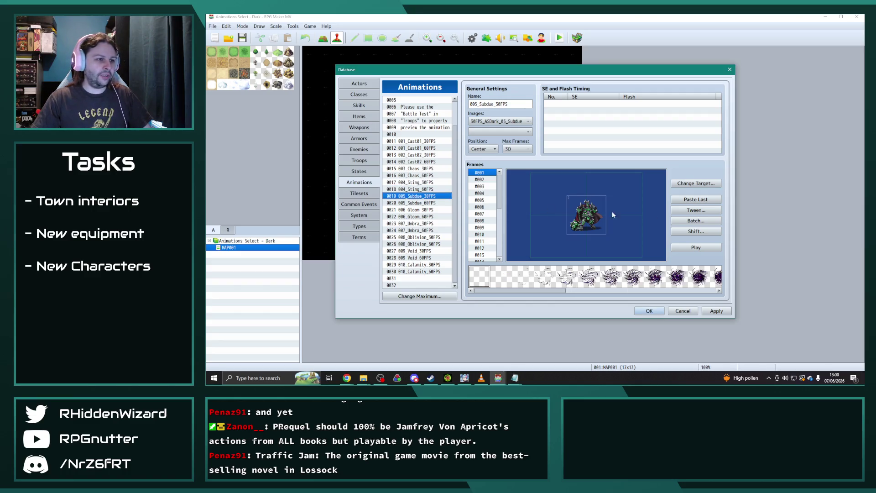
left_click(696, 221)
left_click(701, 227)
left_click(700, 245)
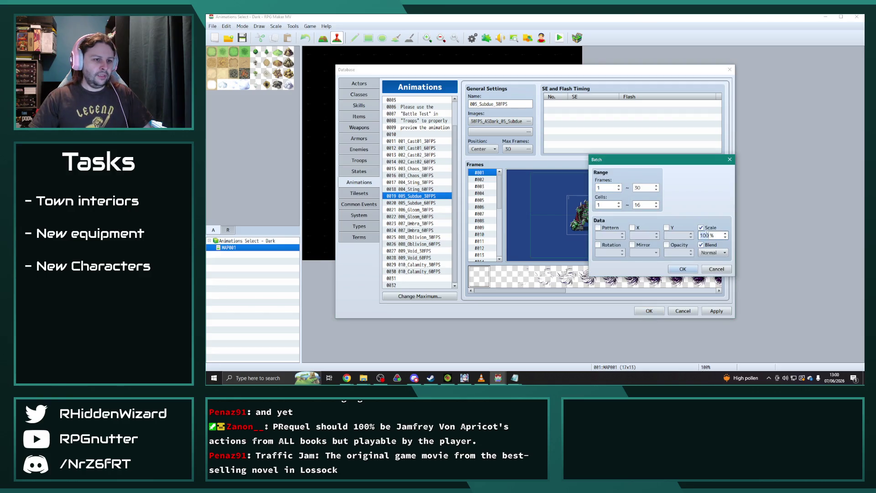
left_click(682, 268)
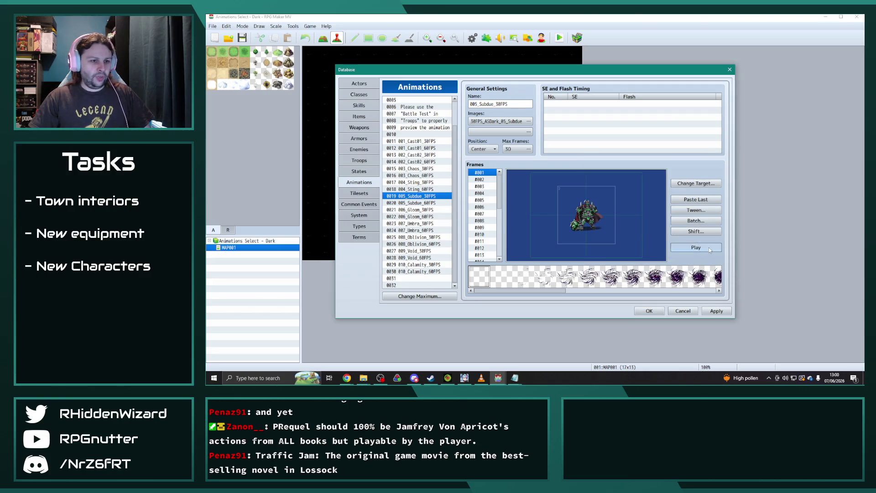
left_click(709, 250)
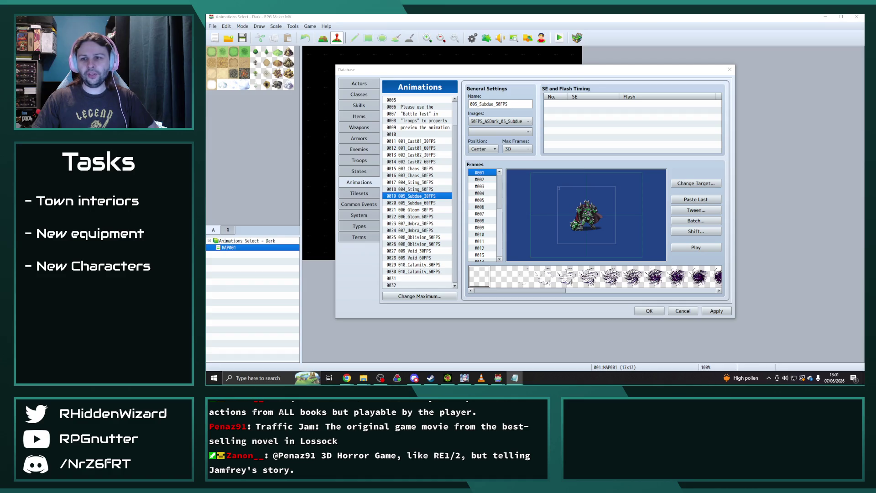
key("alt+Tab")
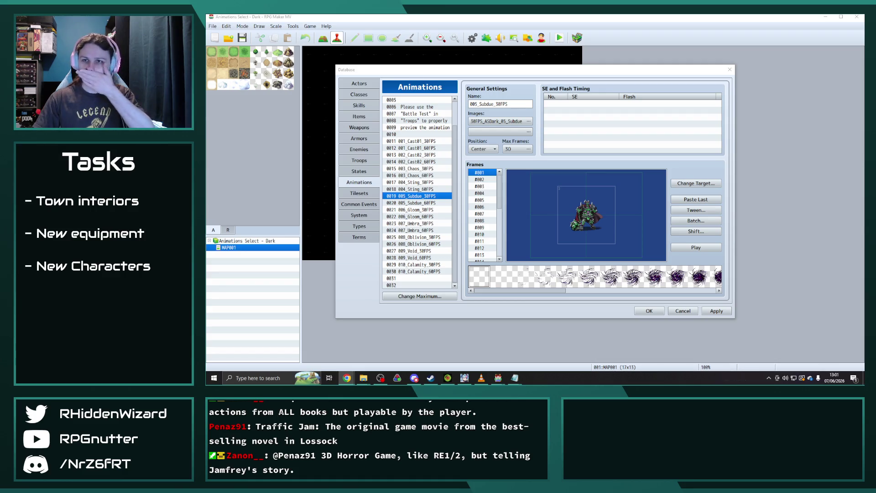
left_click(714, 250)
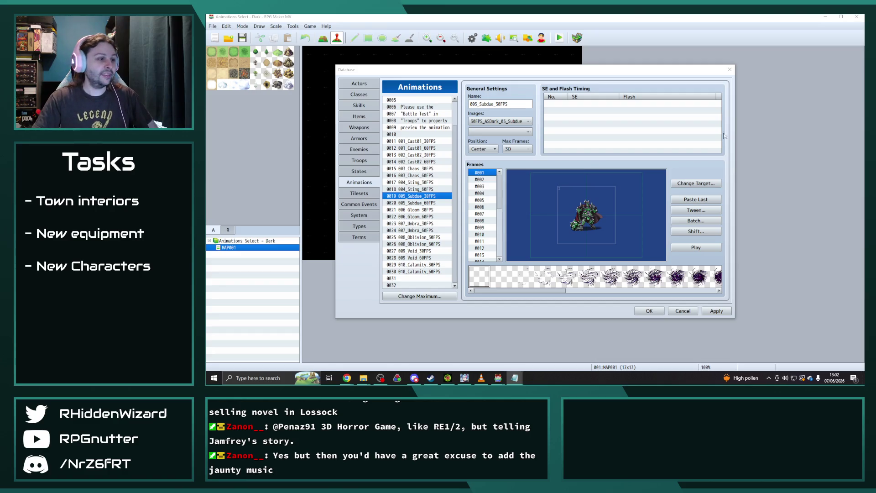
left_click(406, 209)
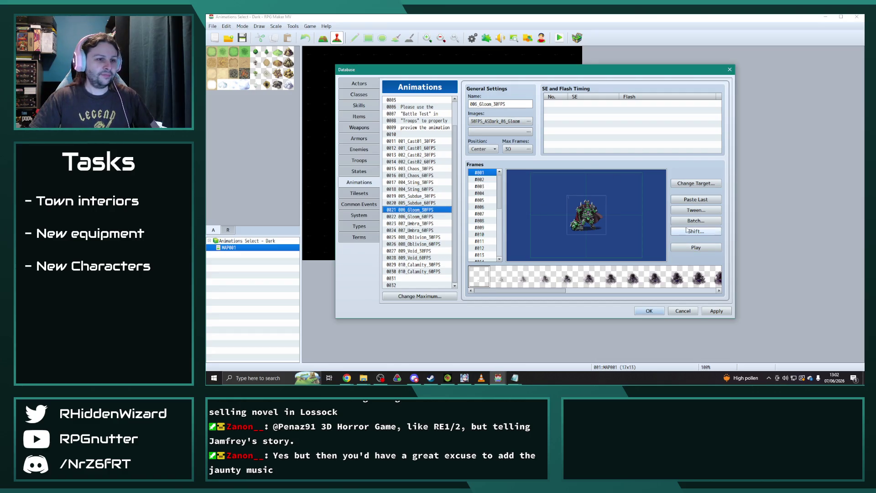
- Batch-apply Scale 2 with Normal Blend to all 006_Gloom_30FPS frames
left_click(696, 220)
left_click(700, 227)
left_click(700, 244)
double_click(706, 236)
type("220")
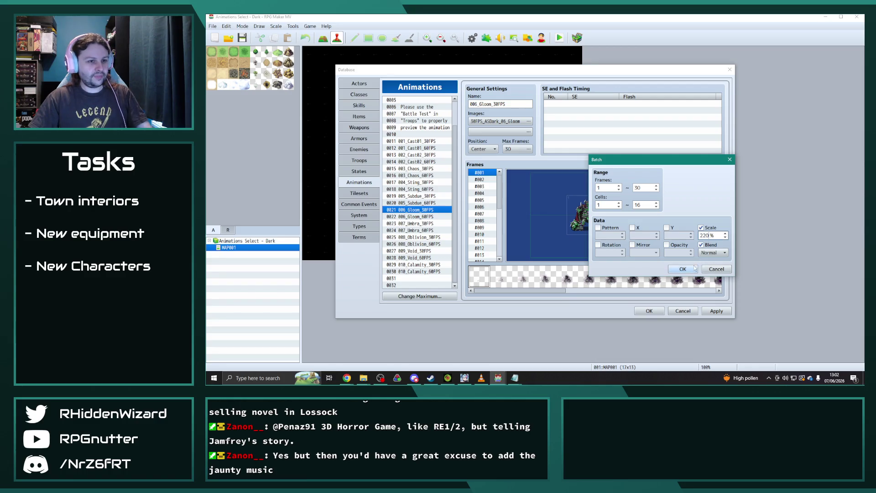
left_click(683, 269)
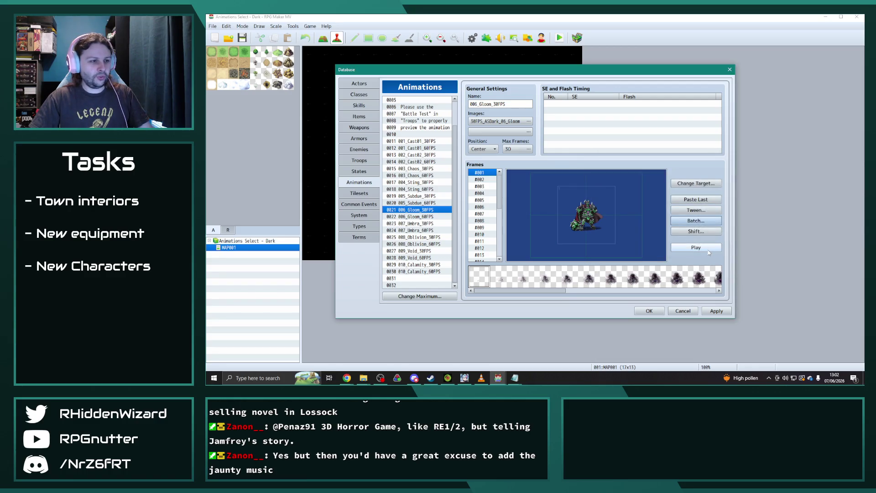
- Preview the Gloom animation four times, then bring up the project's animations folder
left_click(708, 250)
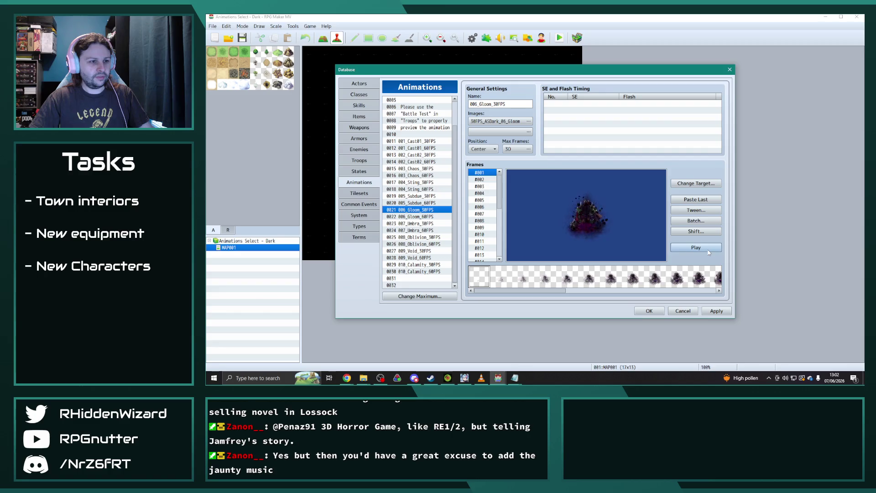
left_click(708, 250)
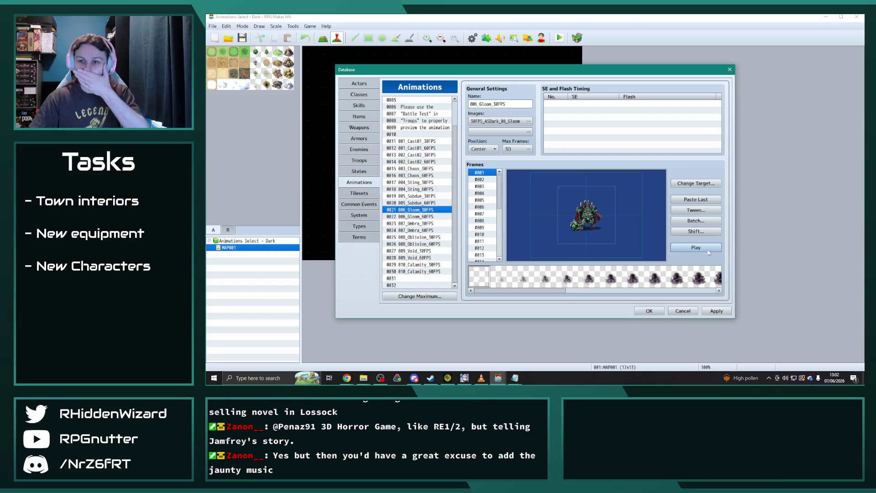
left_click(705, 250)
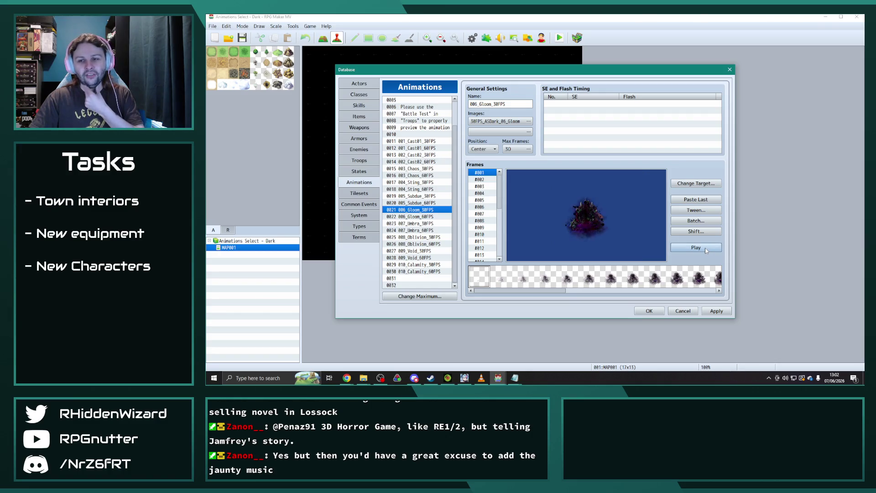
left_click(706, 249)
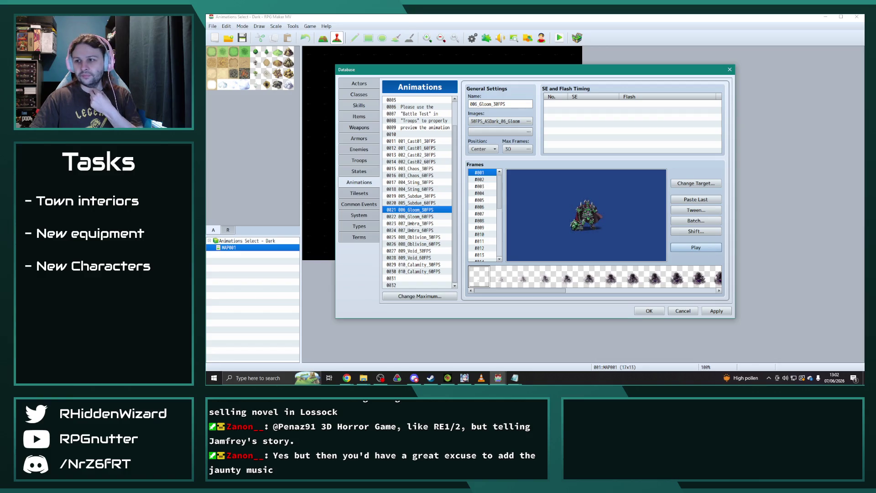
key("alt+Tab")
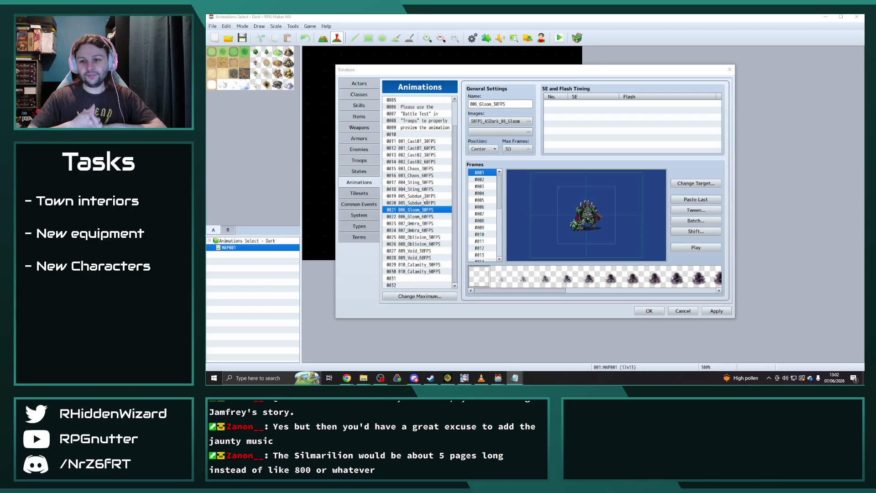
left_click(363, 377)
- Copy the 30FPS Sting, Subdue and Gloom sheets into the project's animations folder, replacing old copies
left_click(397, 346)
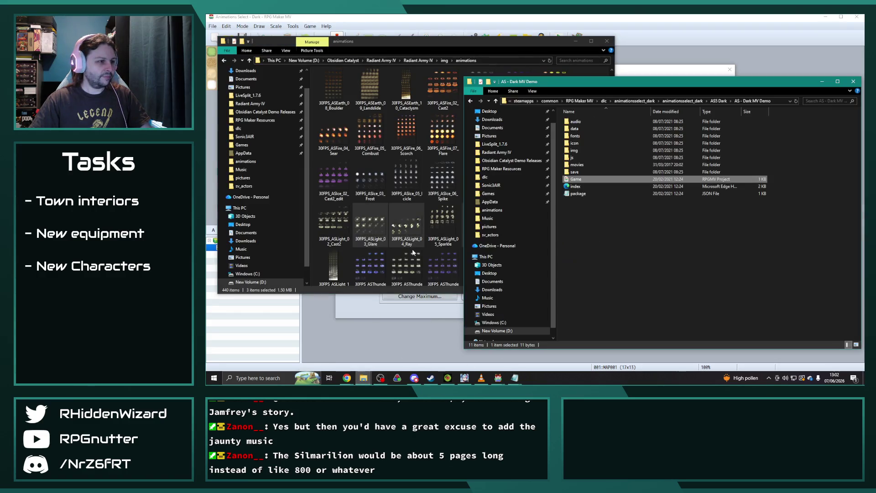
double_click(581, 121)
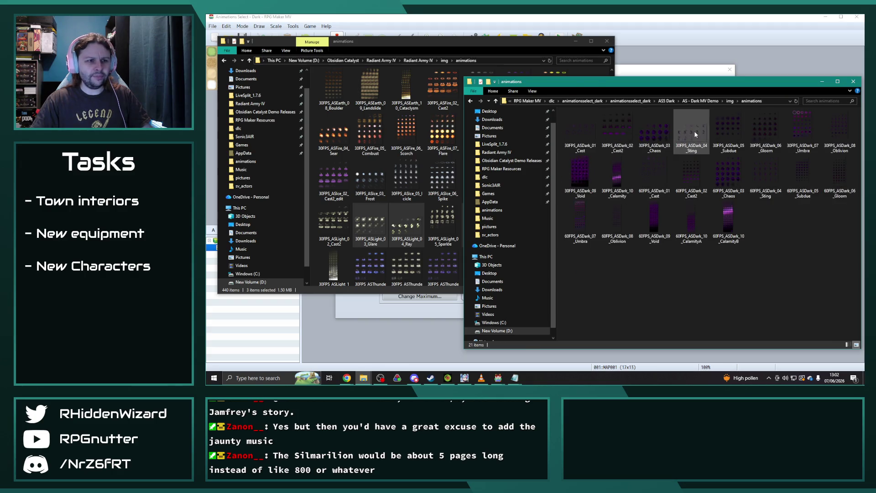
left_click(691, 130)
left_click(756, 133, "ctrl")
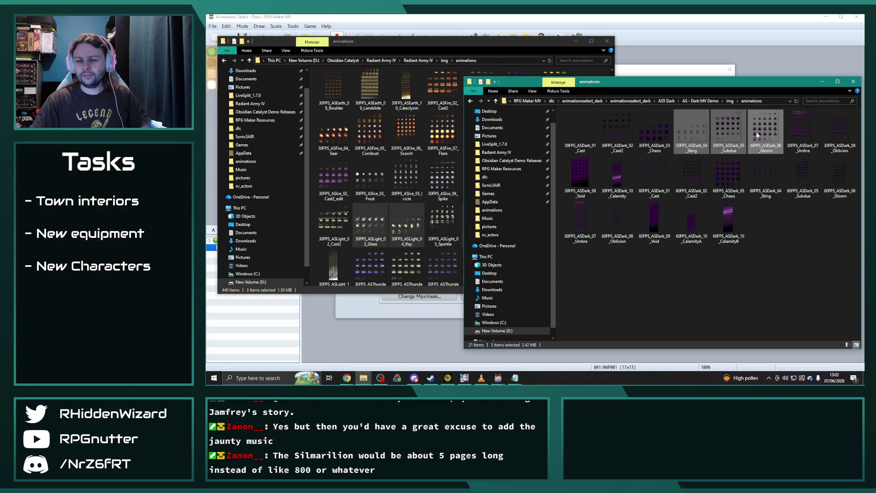
mouse_move(774, 132)
left_mouse_down()
mouse_move(565, 64)
mouse_move(525, 83)
left_mouse_up()
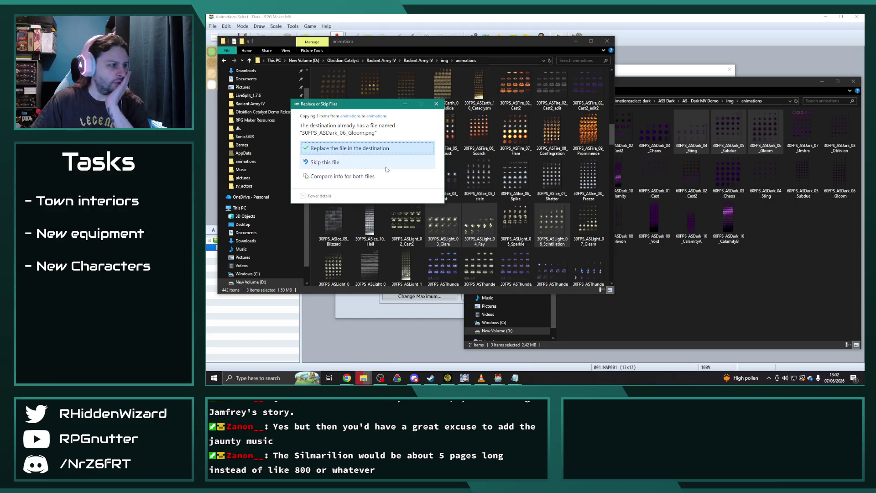
left_click(336, 161)
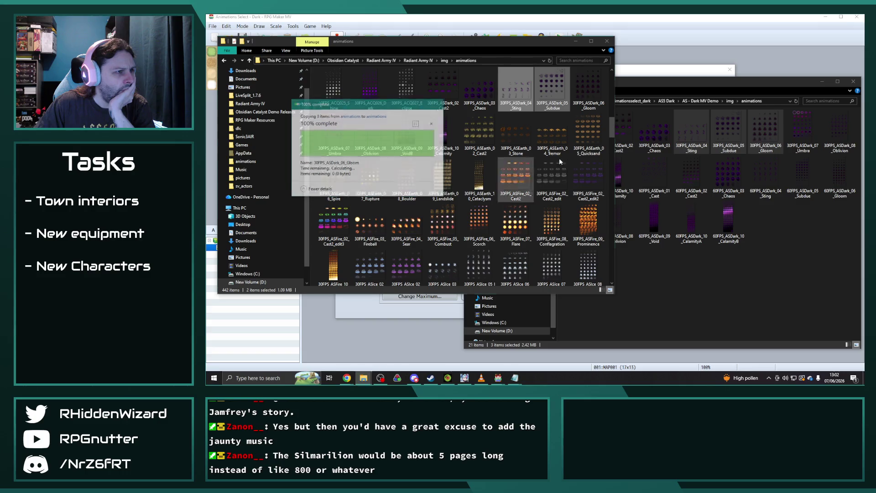
- Open the copied 30FPS Gloom sheet to check it, then return to RPG Maker
left_click(589, 94)
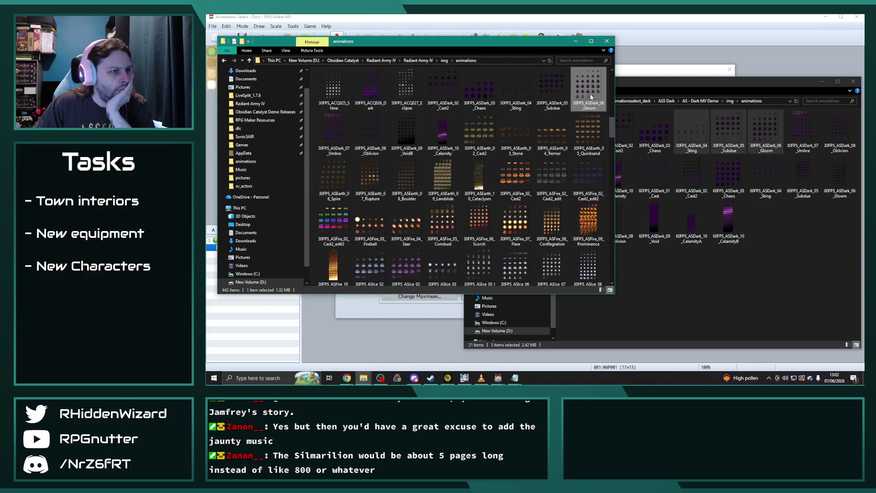
double_click(590, 94)
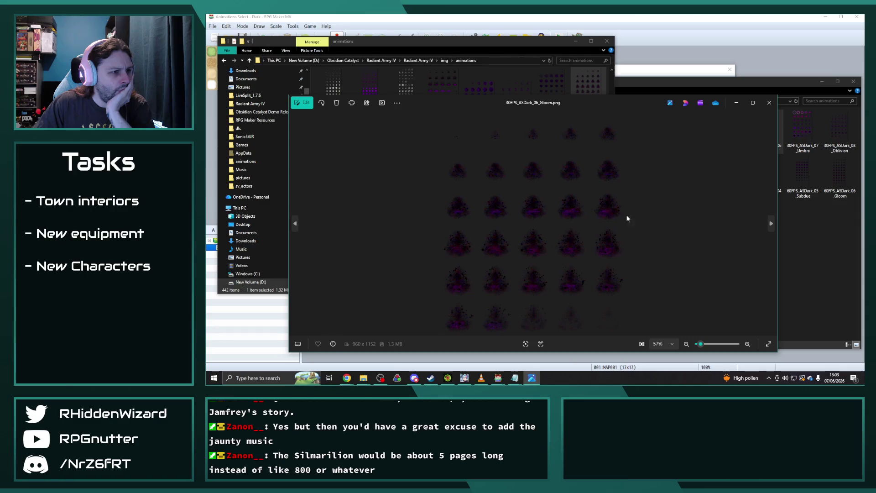
left_click(769, 102)
left_click(587, 28)
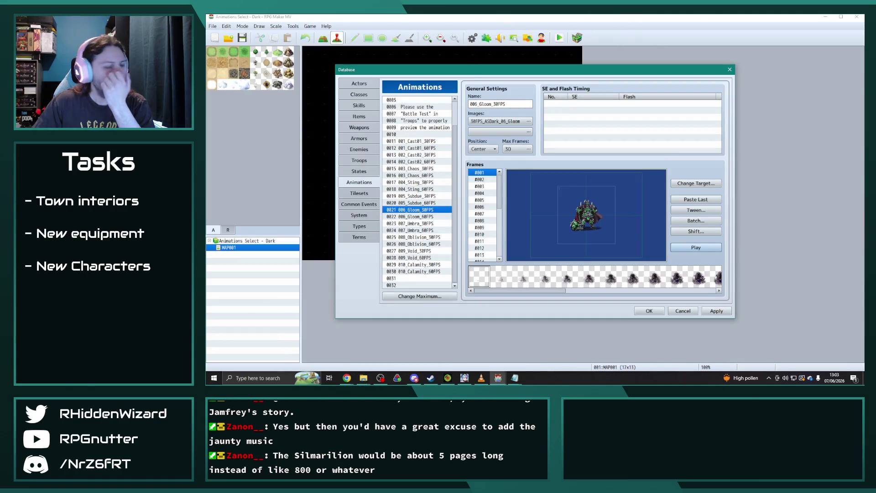
- Replay the Gloom preview, then show the Obsidian Catalyst project's Skills list
left_click(705, 248)
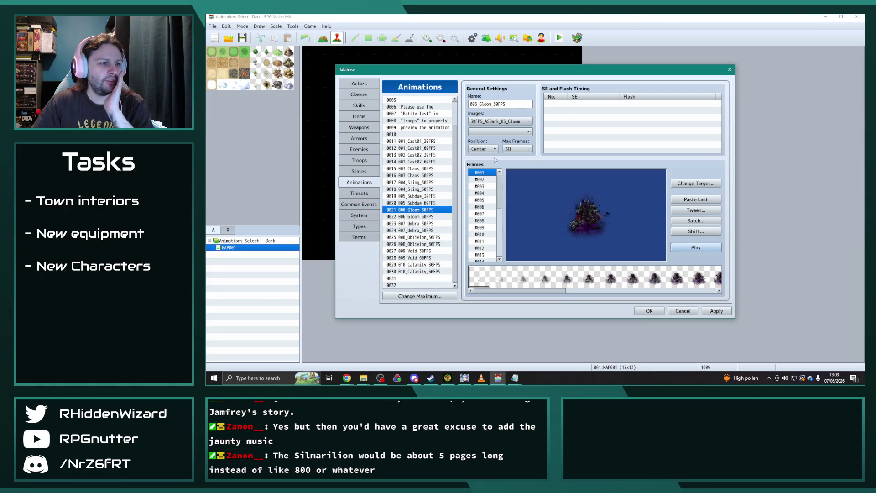
left_click(362, 106)
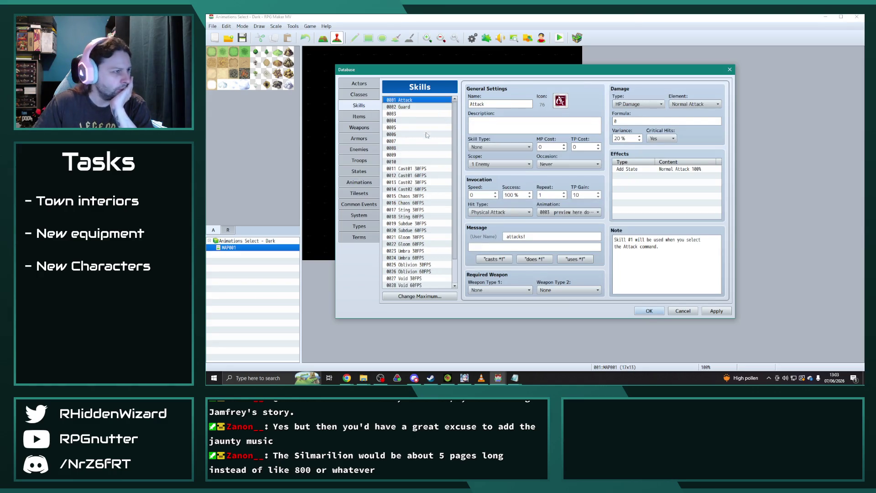
mouse_move(498, 378)
left_click(450, 347)
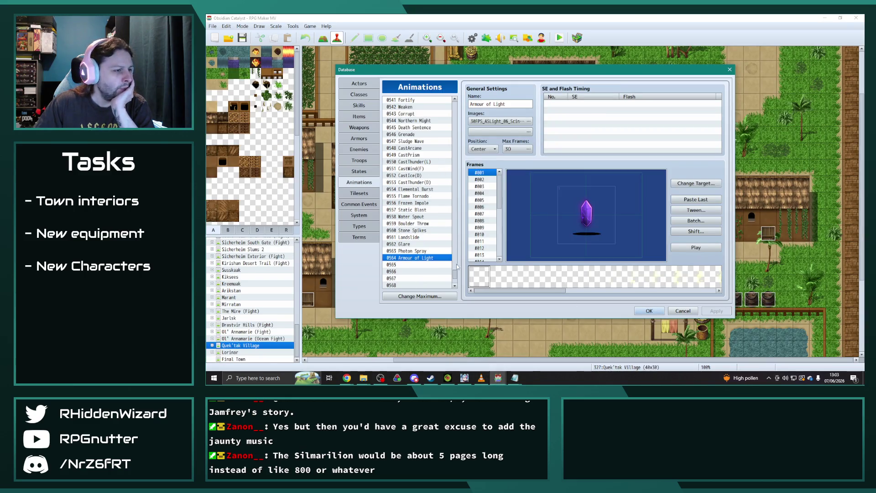
left_click(360, 108)
- Review the Shadow Blast, Shadow Blaze and Viral Mist skills
left_click_drag(454, 151, 456, 153)
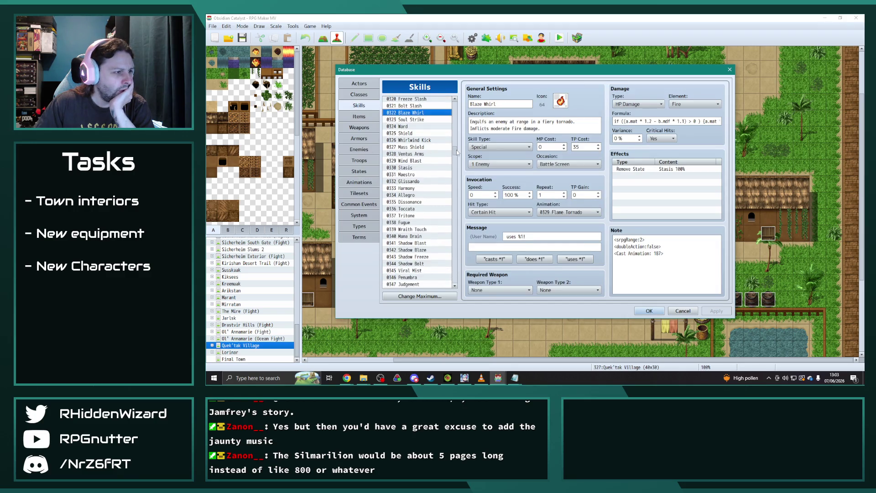
left_click(421, 243)
key("Down")
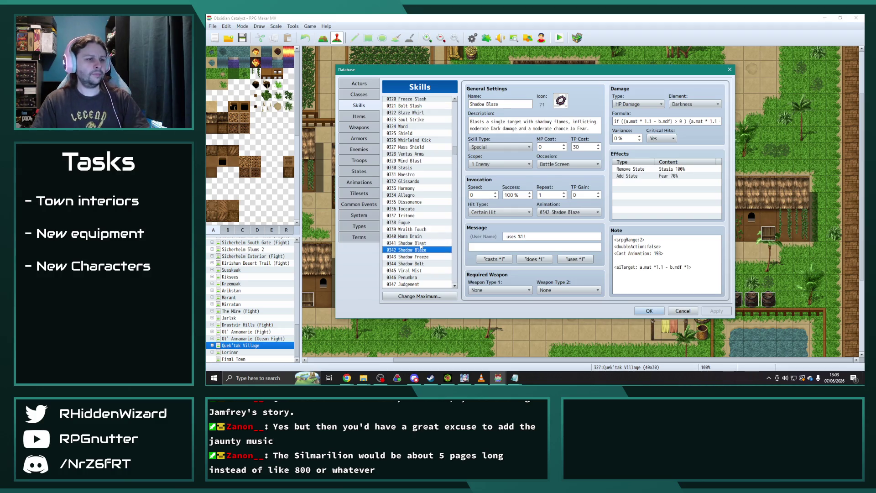
key("Down")
key("Down")
key("Down")
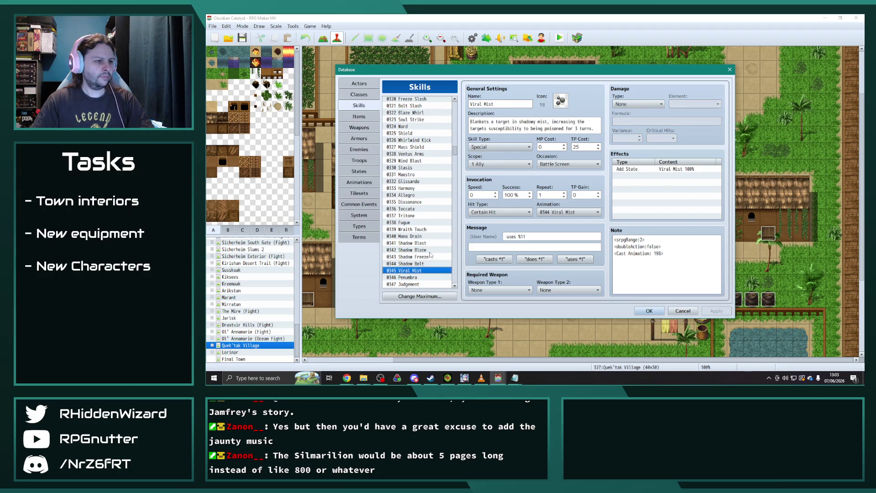
- Open the 0344 Viral Mist animation entry and preview it
left_click(359, 182)
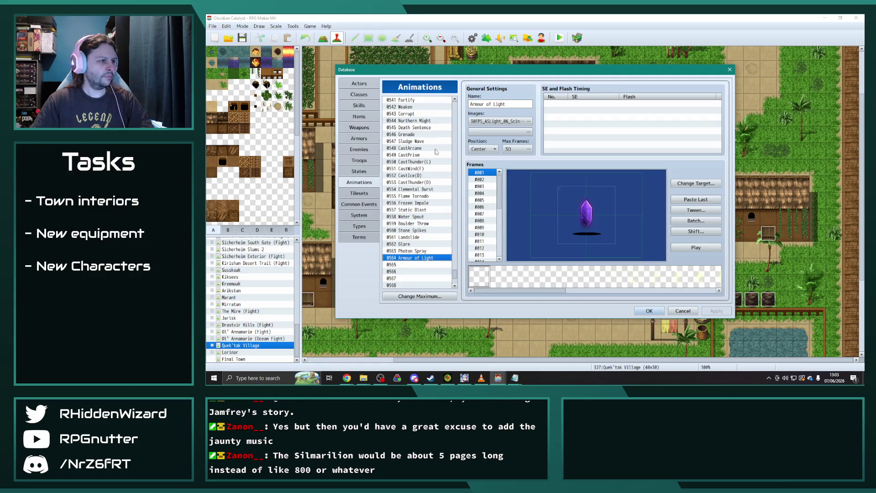
left_click_drag(454, 273, 462, 207)
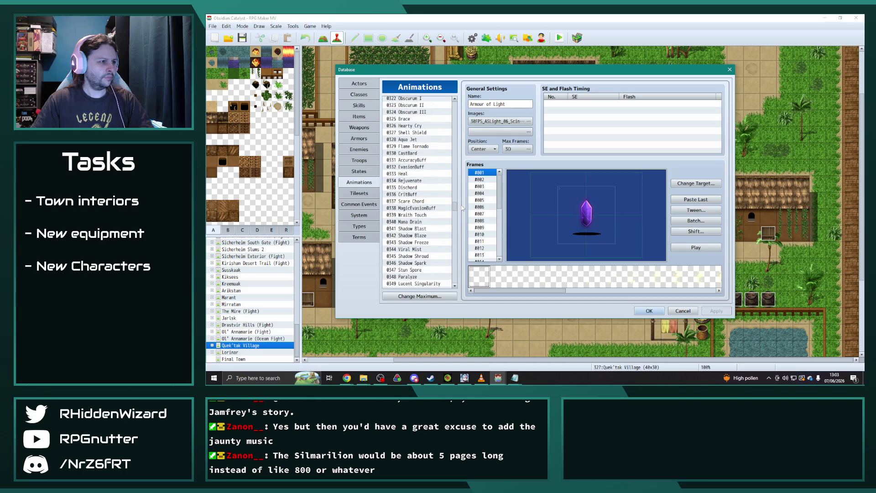
scroll(413, 236, "down", 1)
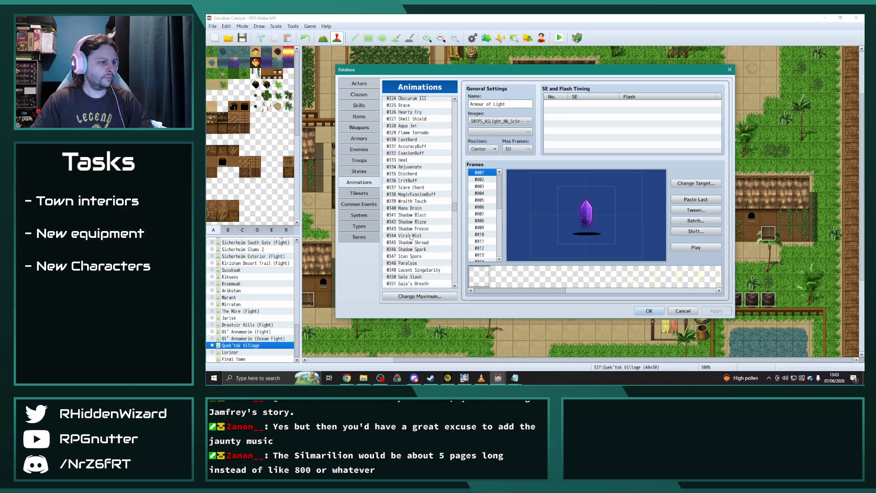
left_click(413, 236)
left_click(706, 250)
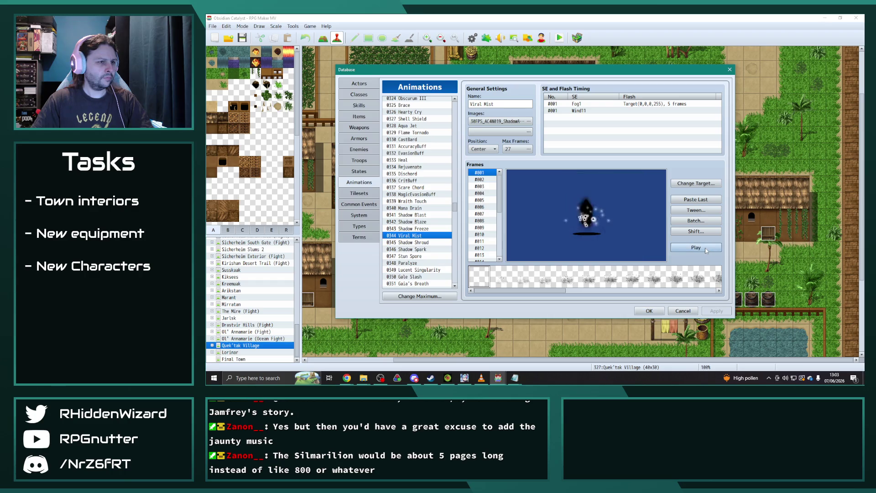
- Step from Shadow Freeze through Paralyze and Claw (AoE), then preview 025_Blackhole_60FPS
left_click(425, 227)
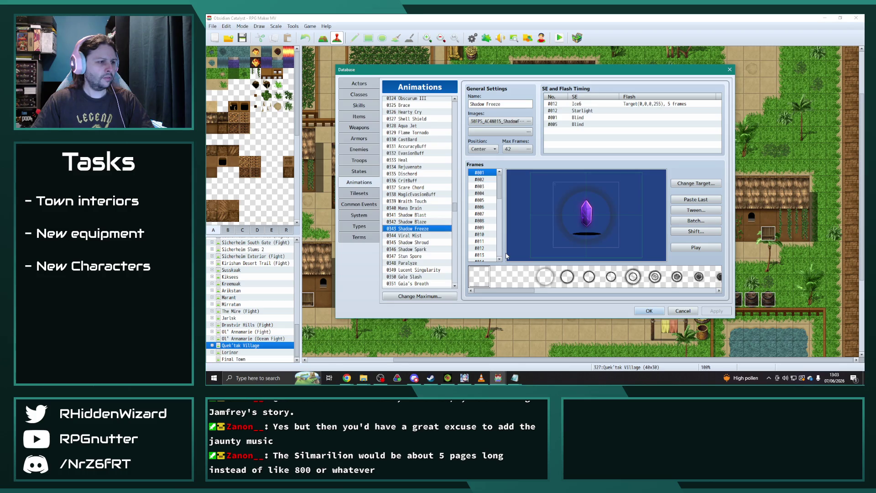
key("Down")
key("Down")
key("Down")
key("Down")
key("Down")
key("Down")
key("Down")
key("Down")
key("Down")
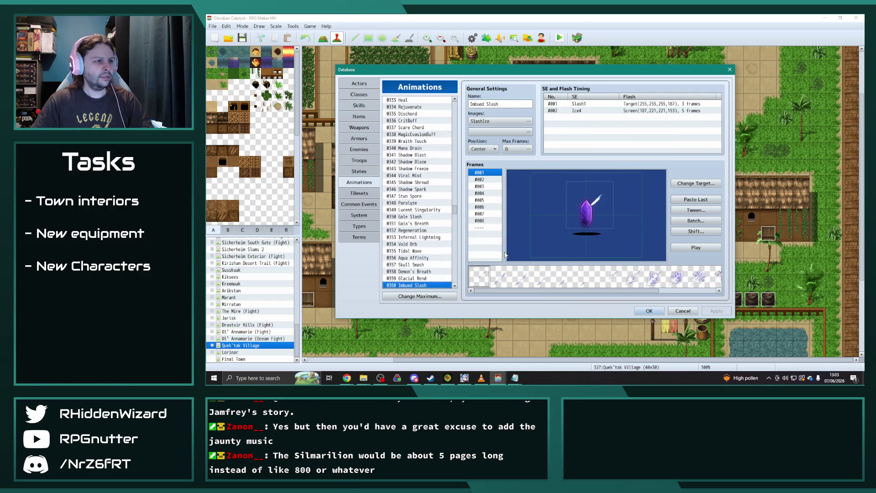
key("Down")
left_click_drag(454, 210, 455, 146)
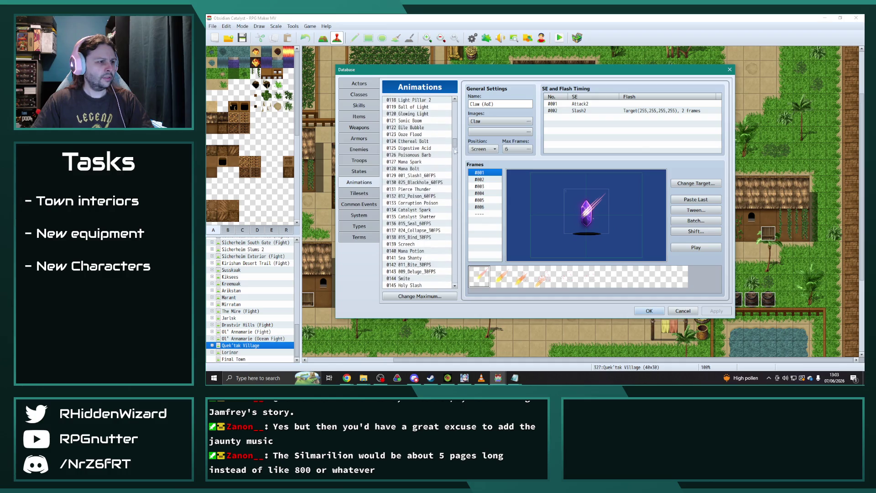
left_click(418, 183)
scroll(431, 219, "up", 6)
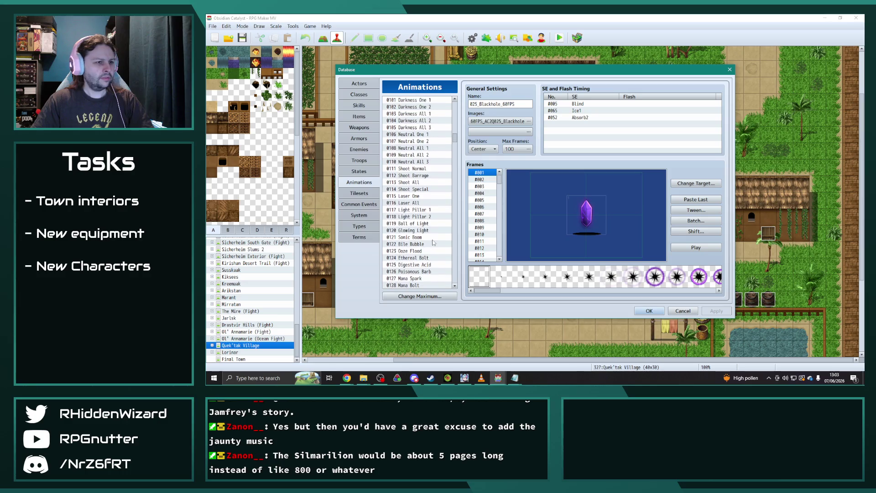
left_click(696, 247)
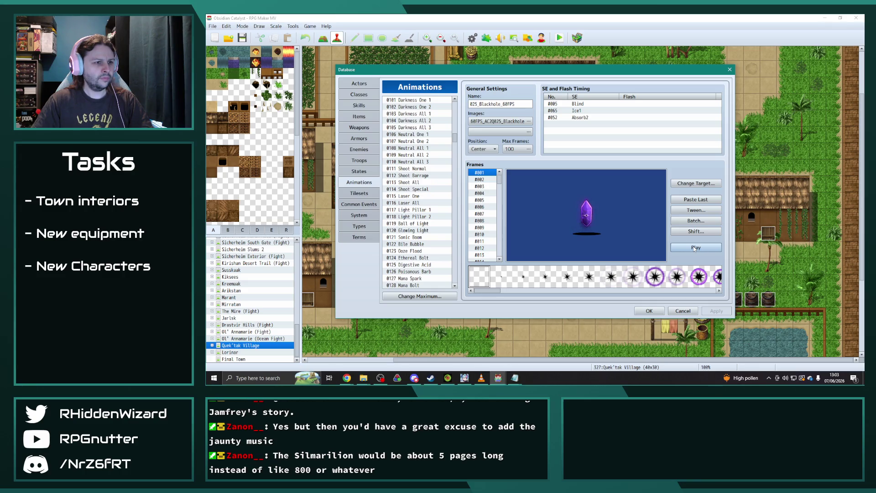
scroll(422, 240, "down", 4)
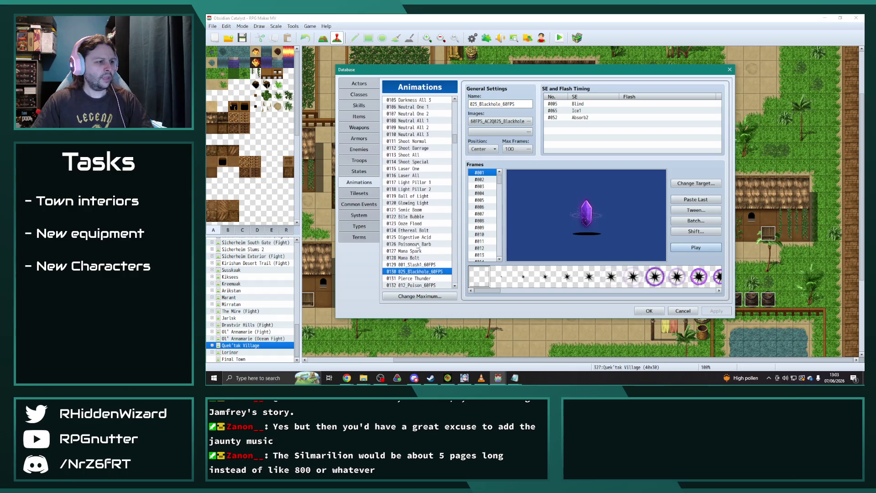
- Review 001_Slash1_60FPS, Seal, Collapse and Bind, previewing 012_Poison_60FPS along the way
left_click(419, 217)
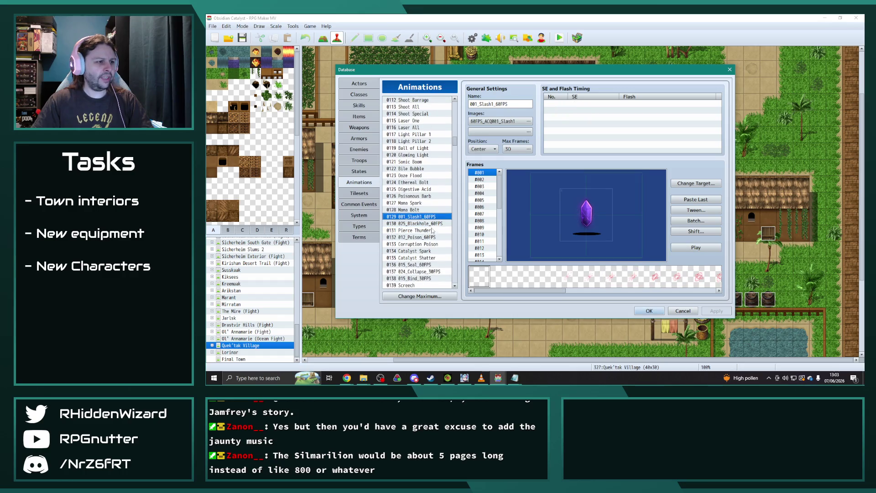
left_click(424, 237)
left_click(696, 247)
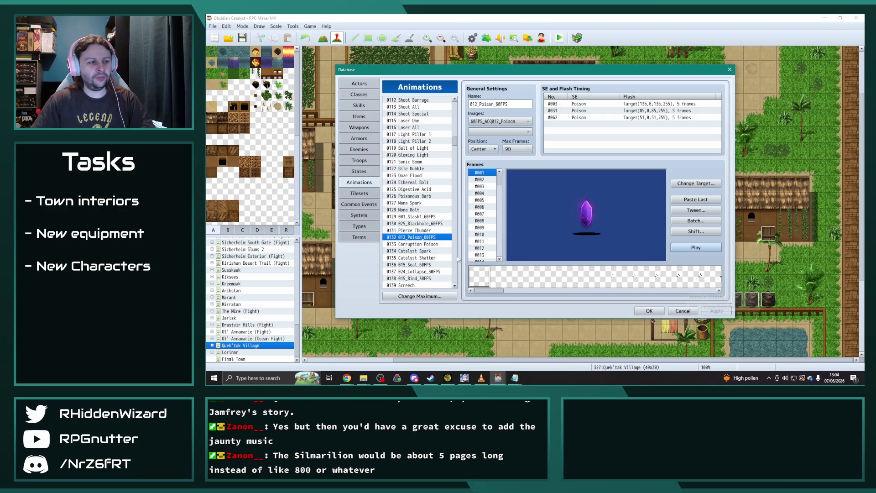
left_click(418, 266)
left_click(420, 271)
left_click(419, 277)
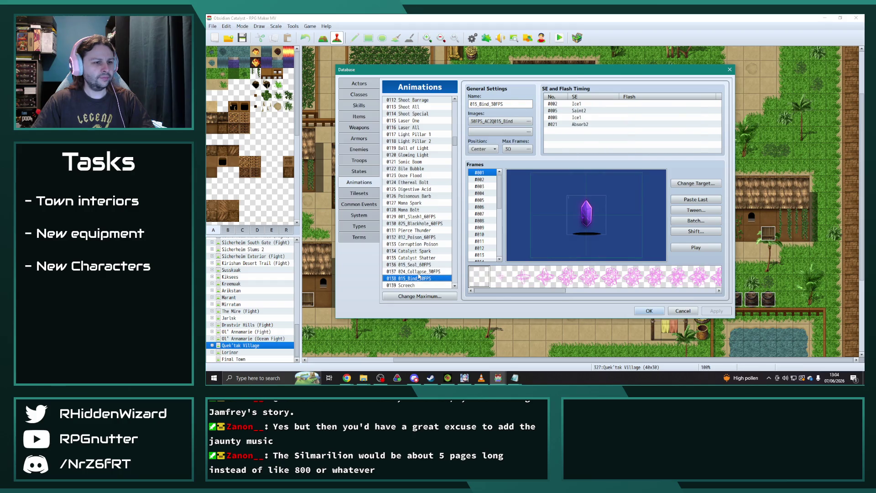
left_click(418, 272)
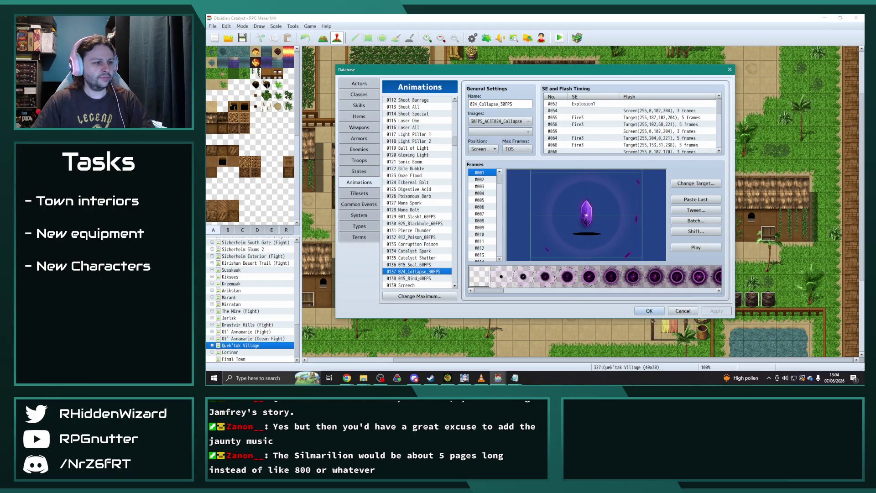
- Browse the entries around Catalyst Shatter and preview the 009_Deluge_30FPS water-bubble animation
left_click(425, 230)
key("Down")
key("Down")
key("Down")
key("Down")
key("Down")
key("Down")
key("Up")
key("Down")
key("Down")
key("Down")
key("Down")
key("Down")
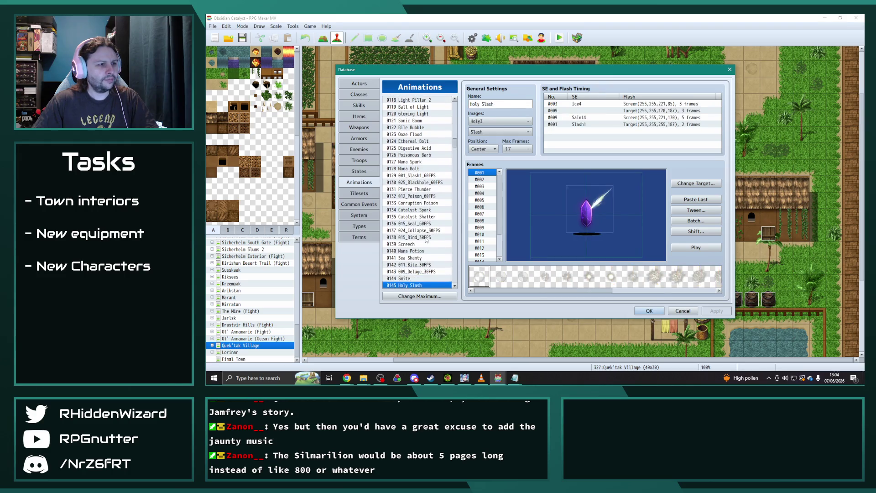
key("Up")
key("Up")
left_click(696, 249)
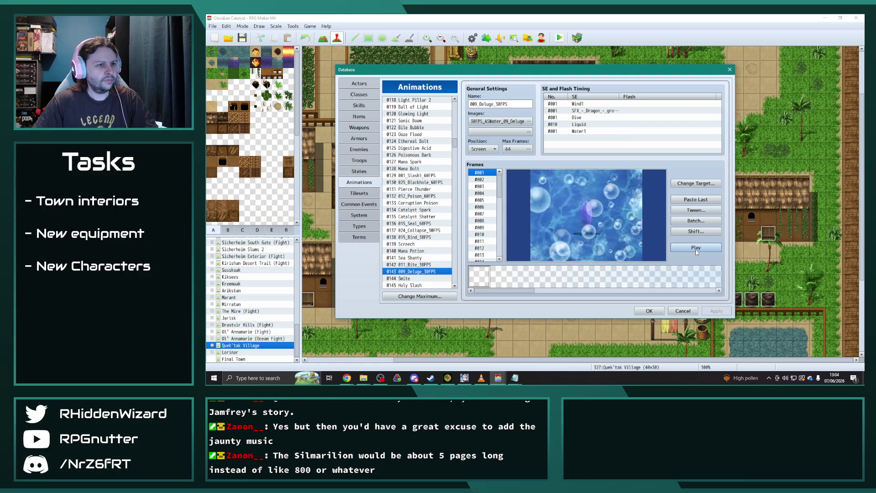
- Step down through Slash Physical, Blightning, Drown and Ignis I to Stella I, ending on Tenebris II
key("Down")
key("Down")
key("Down")
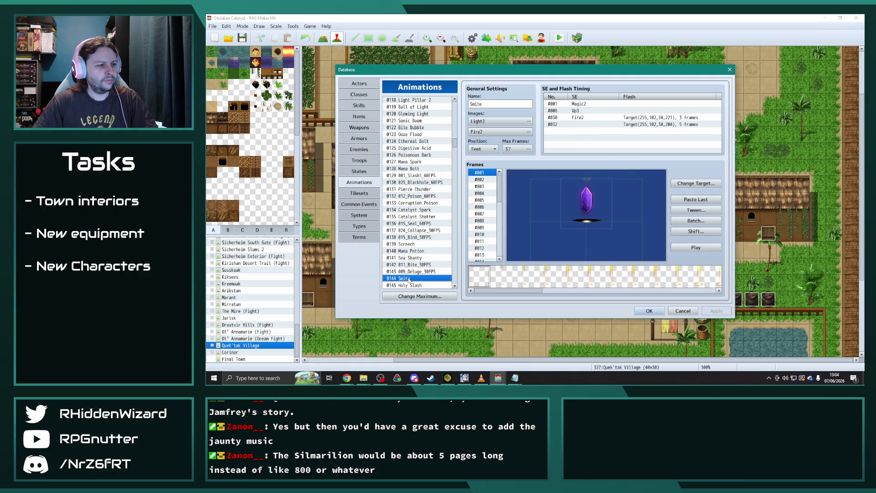
key("Down")
key("Down")
key("Down")
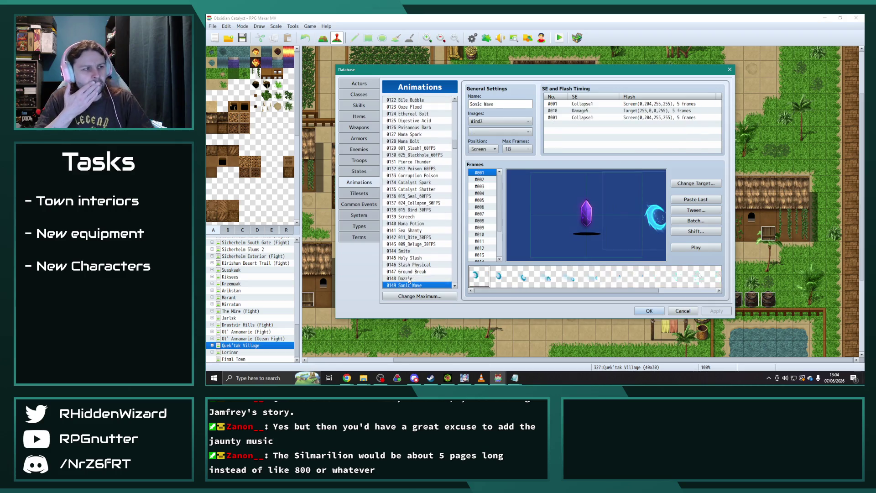
key("Down")
key("Down")
key("Down")
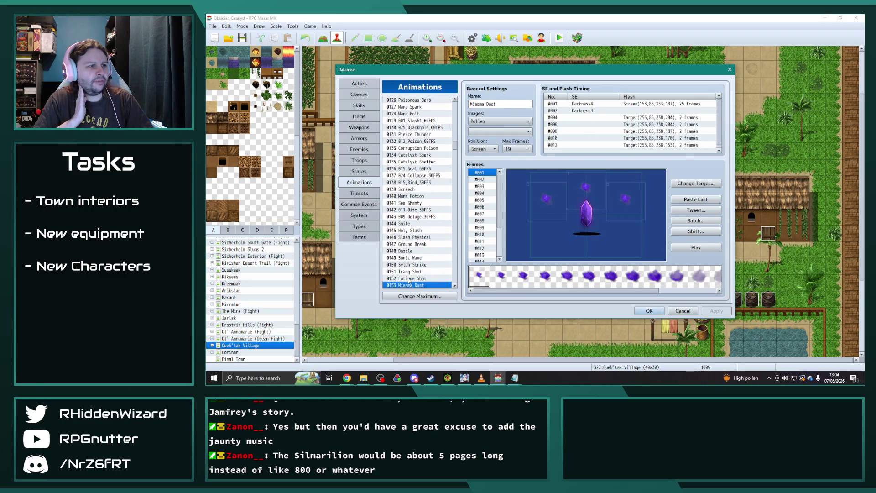
key("Down")
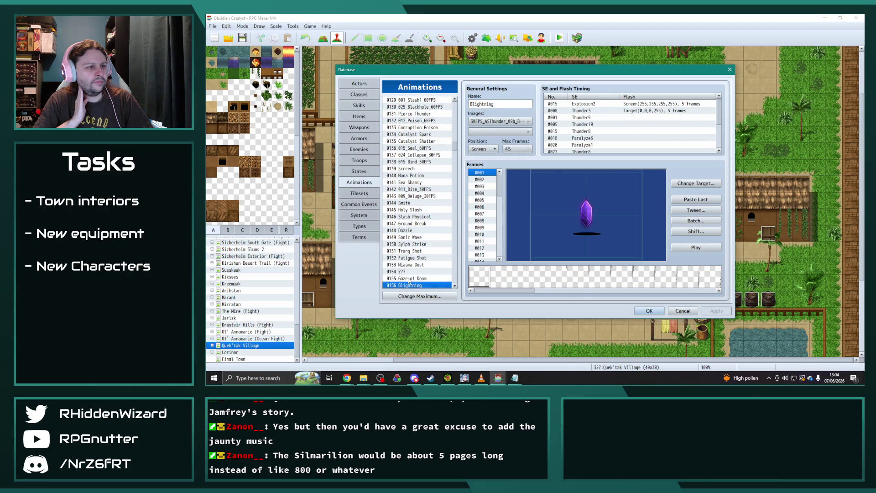
key("Down")
key("Down")
key("Down")
key("Down")
key("Down")
key("Down")
key("Down")
key("Down")
key("Down")
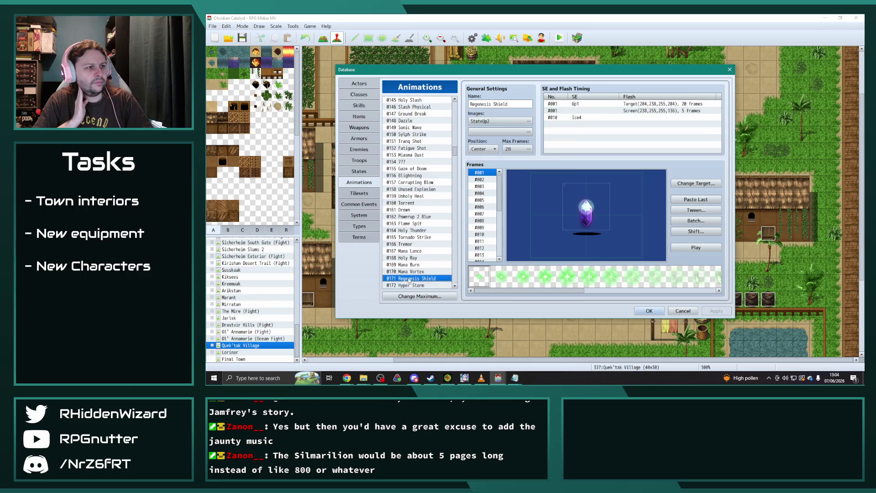
key("Down")
key("Down")
key("Down")
key("Down")
key("Down")
key("Down")
key("Down")
key("Down")
key("Down")
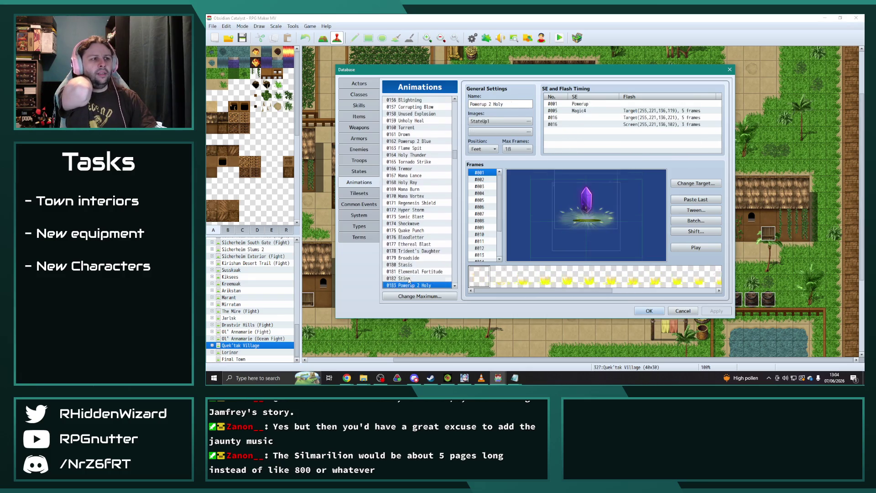
key("Down")
key("Down")
key("Down")
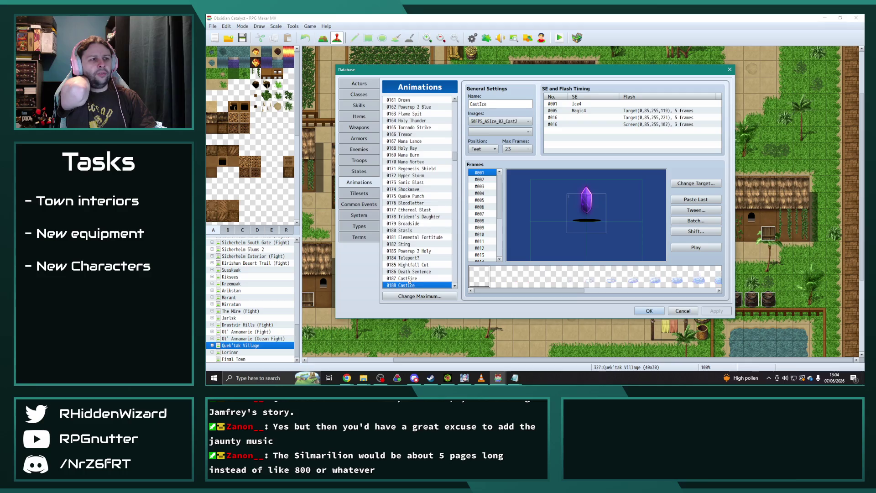
key("Down")
key("Down")
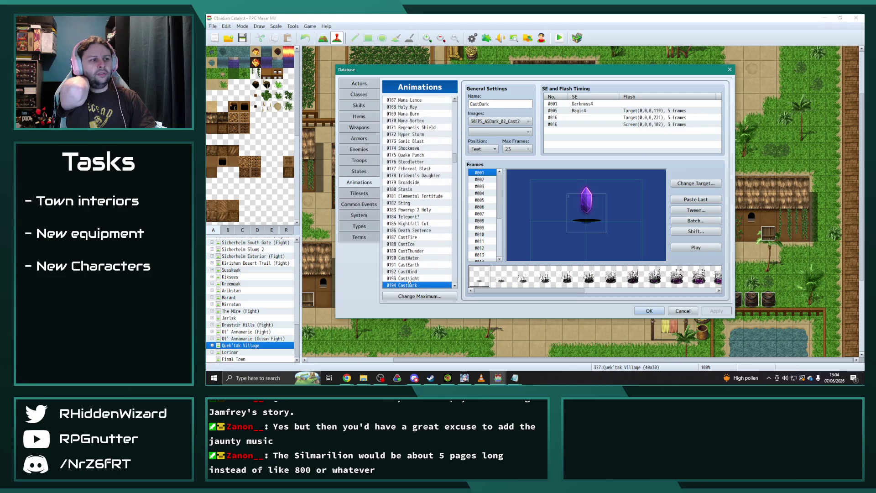
key("Down")
key("Down")
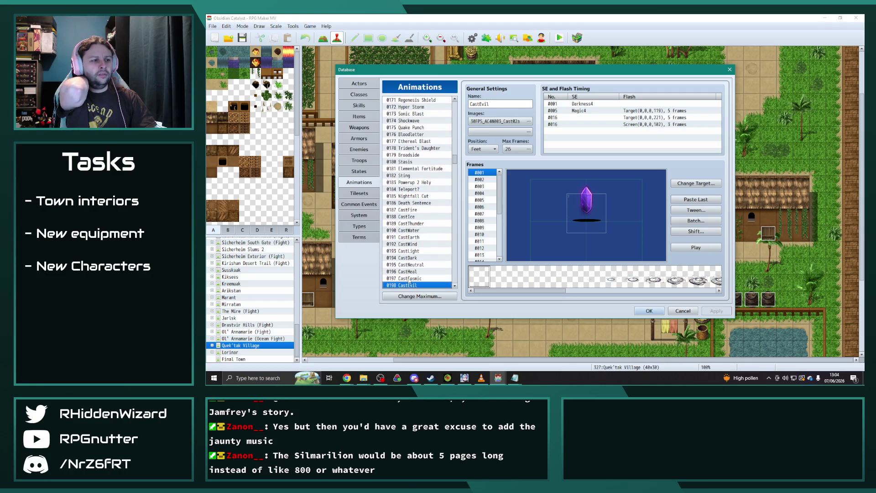
key("Down")
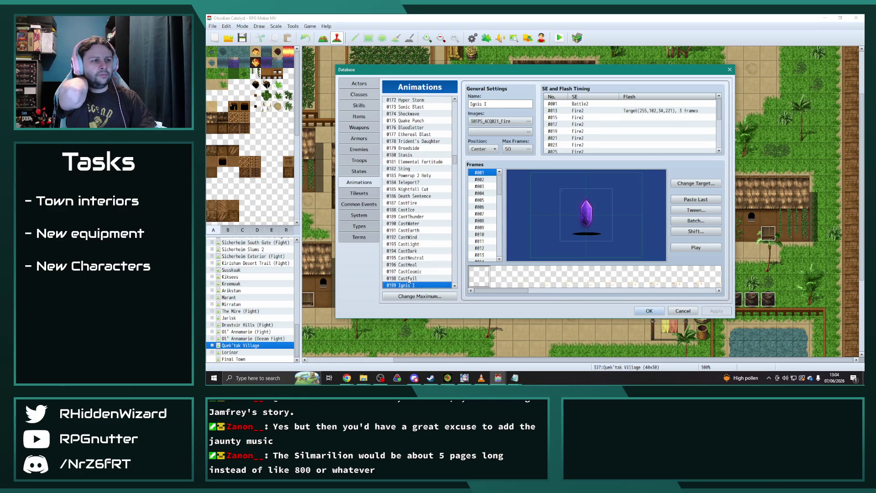
key("Down")
key("Down")
key("Down")
key("Down")
key("Down")
key("Down")
key("Down")
key("Down")
key("Down")
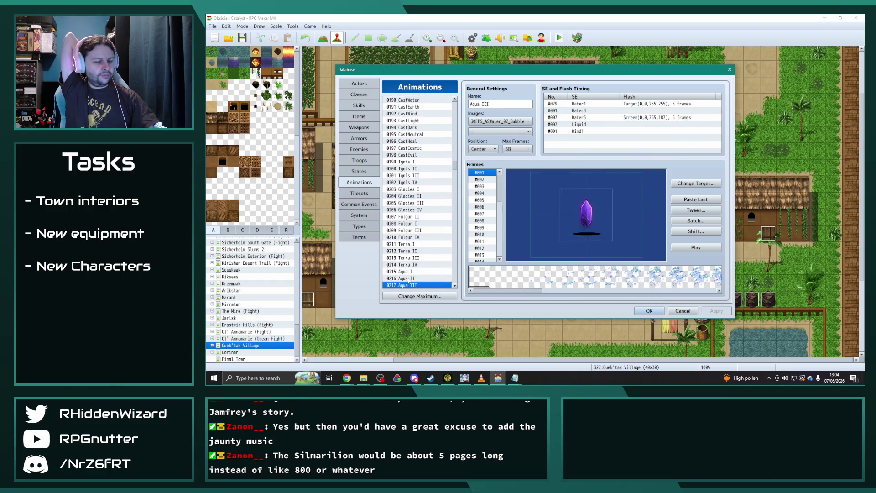
key("Down")
key("Down")
key("Down")
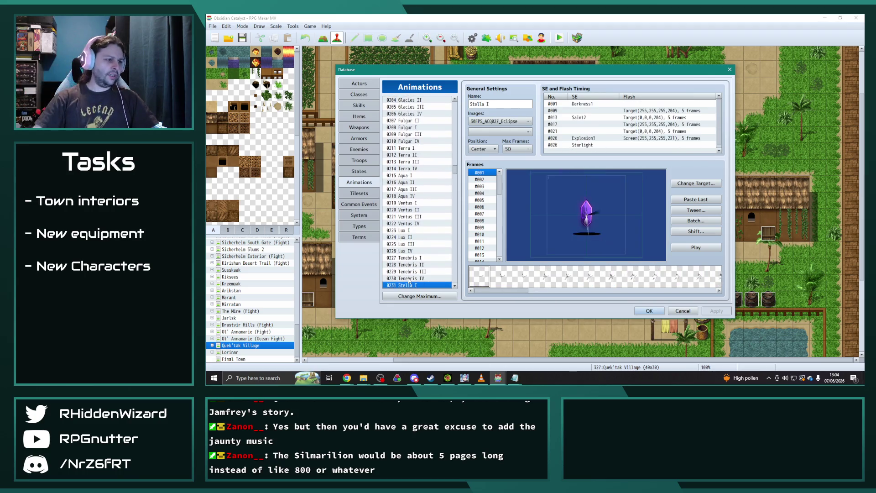
key("Up")
key("Up")
key("Up")
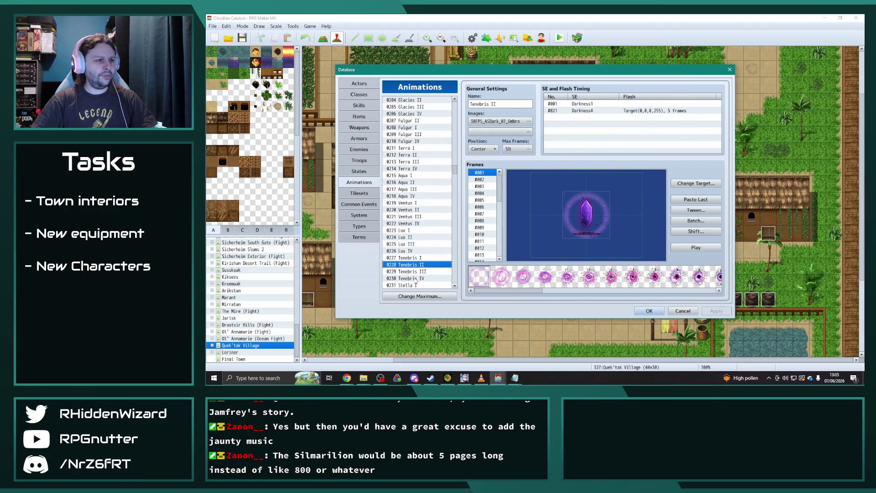
- Preview the Stella II and Stella I animations
key("Up")
scroll(423, 246, "down", 5)
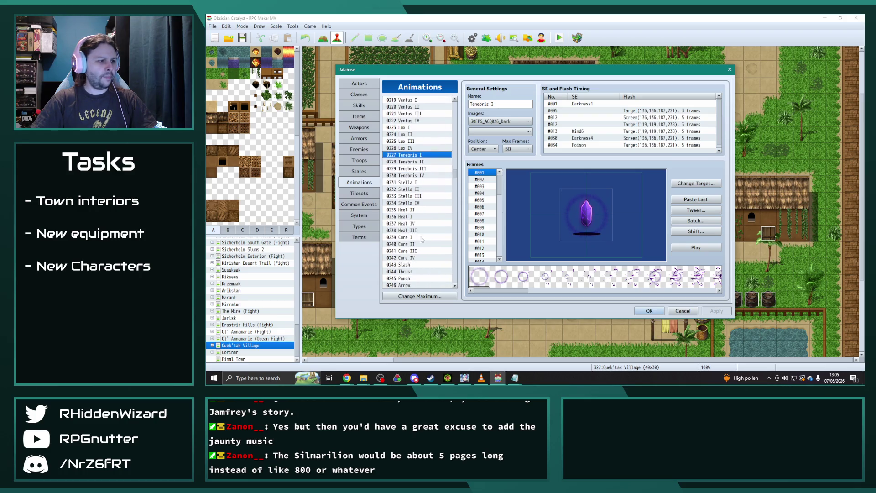
left_click(416, 181)
key("Down")
key("Up")
key("Down")
key("Down")
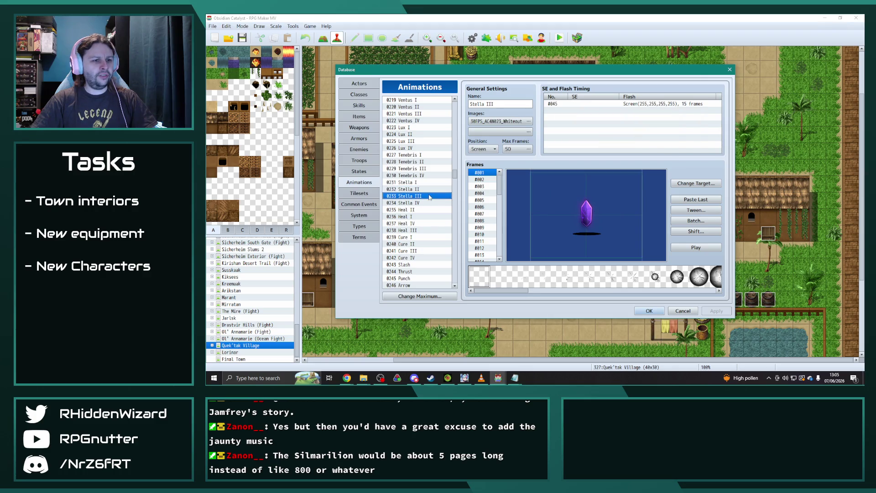
key("Up")
left_click(690, 247)
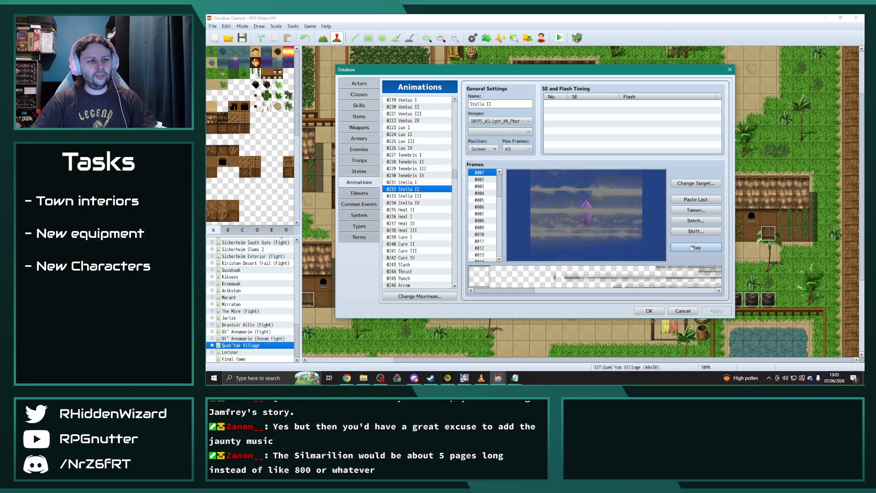
key("Up")
left_click(696, 247)
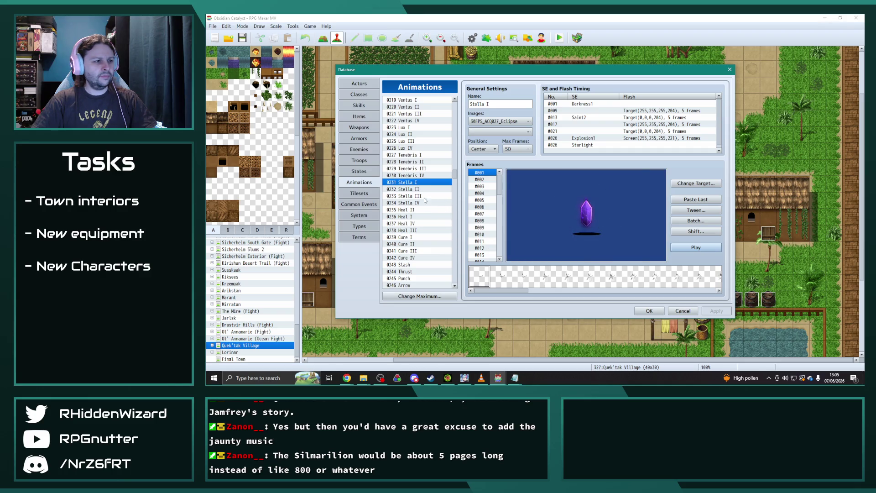
- Move on through Heal II, Slash and Overhead to the 0255 Lux Bomb entry
key("Down")
key("Down")
key("Down")
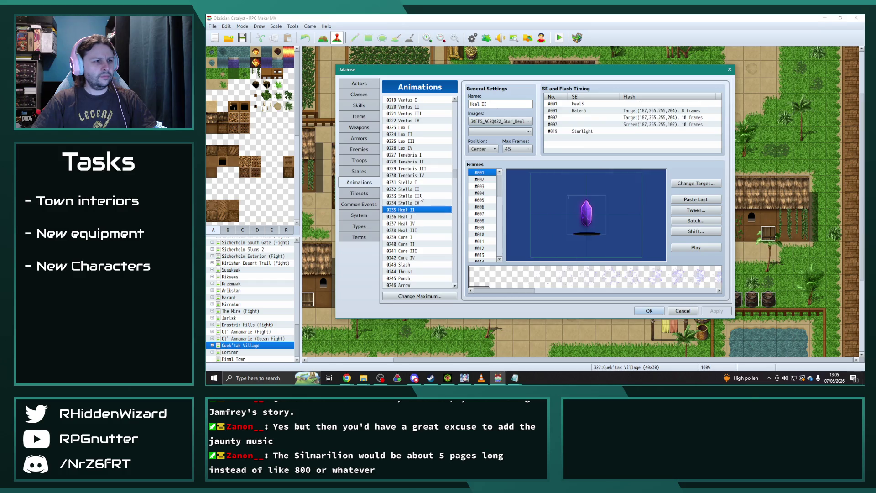
scroll(422, 200, "down", 3)
left_click(420, 202)
left_click(417, 243)
key("Down")
key("Down")
key("Down")
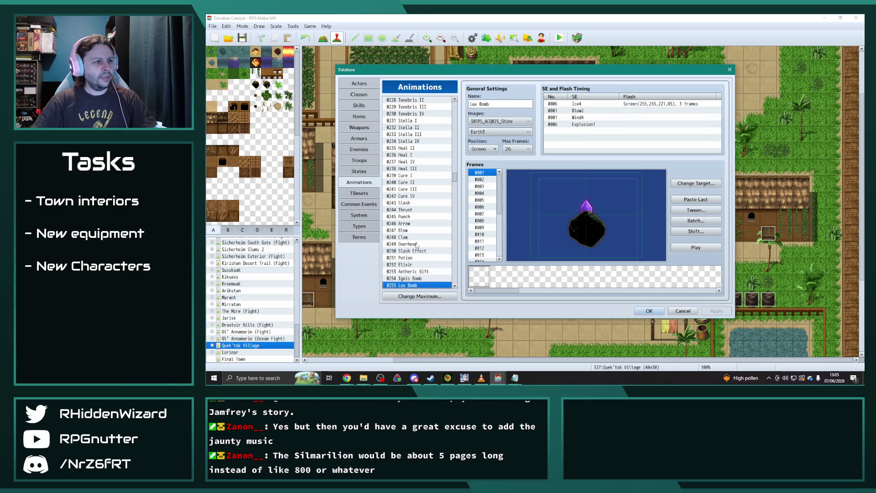
- Review the Ignis Bomb, Tenebris Bomb, Fulgur Bomb, Ignis Veil and Permafrost Flurry entries
key("Up")
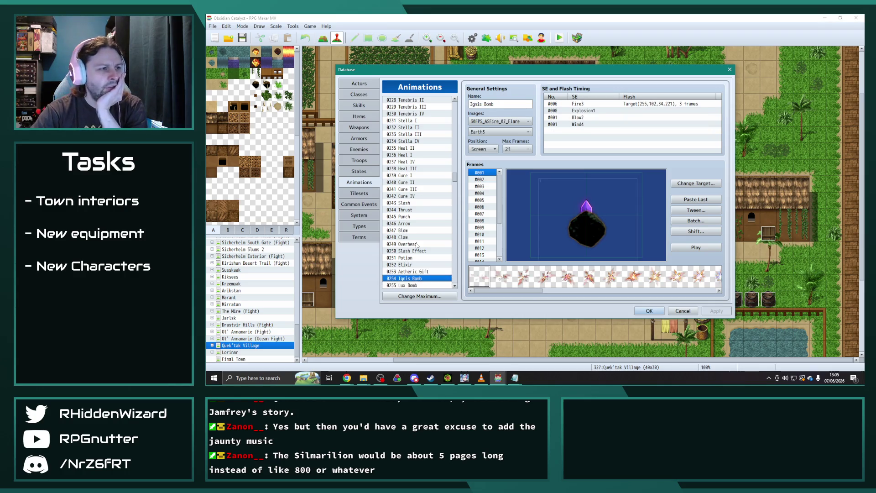
key("Down")
key("Down")
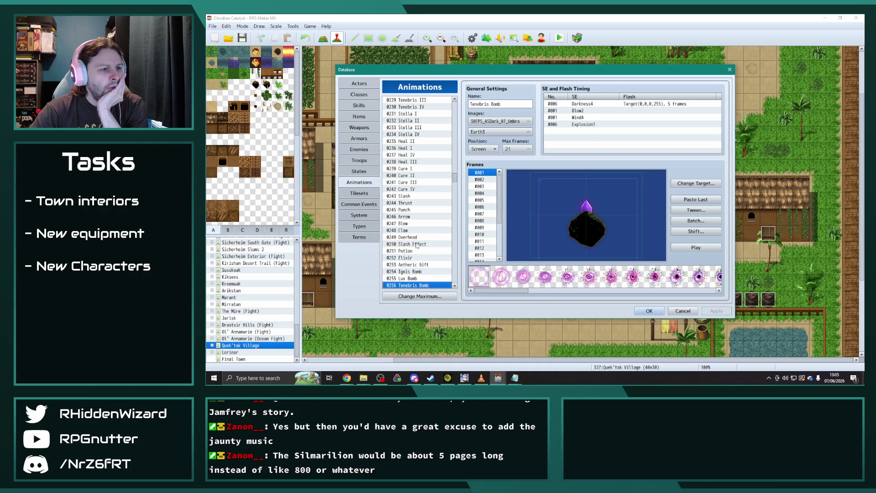
key("Down")
key("Up")
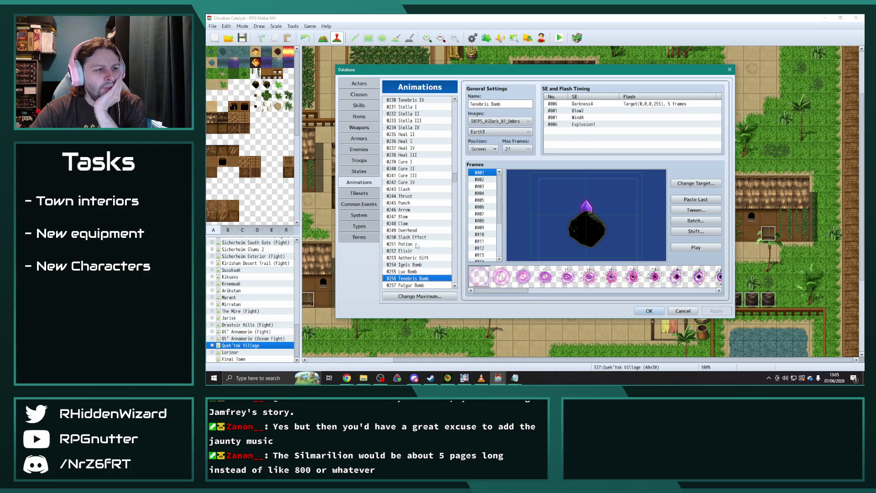
key("Down")
key("Down")
key("Down")
key("Down")
key("Down")
key("Down")
key("Down")
key("Down")
key("Down")
key("Down")
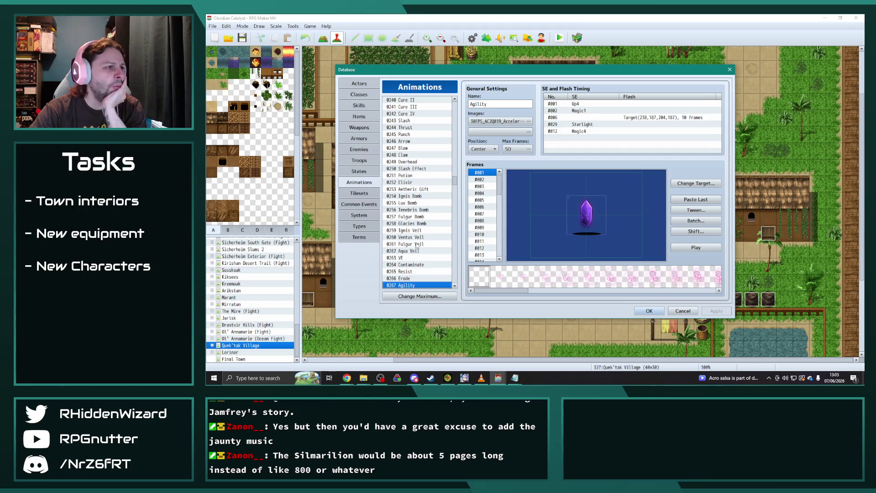
key("Down")
key("Down")
key("Down")
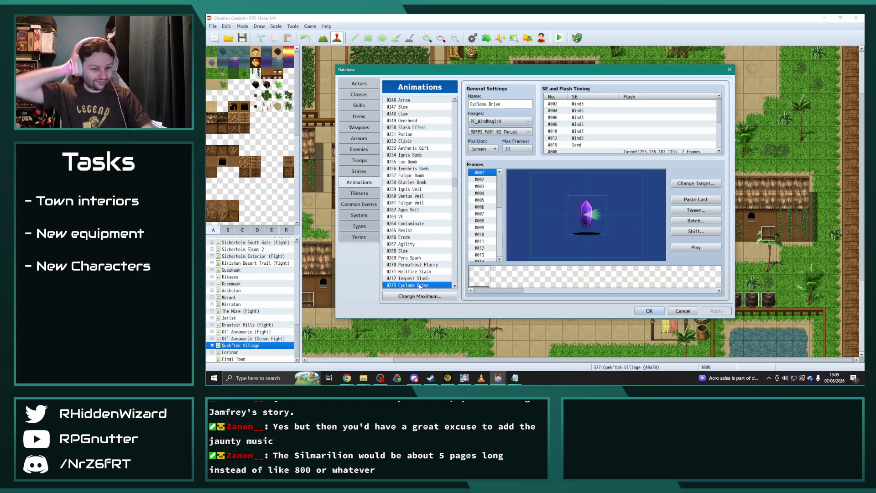
- Check the Blackflame Slash, Divine Wrath, Prism Blast, Eruption, Tenebris Veil and Hearty Cry entries
key("Down")
key("Down")
scroll(420, 286, "down", 1)
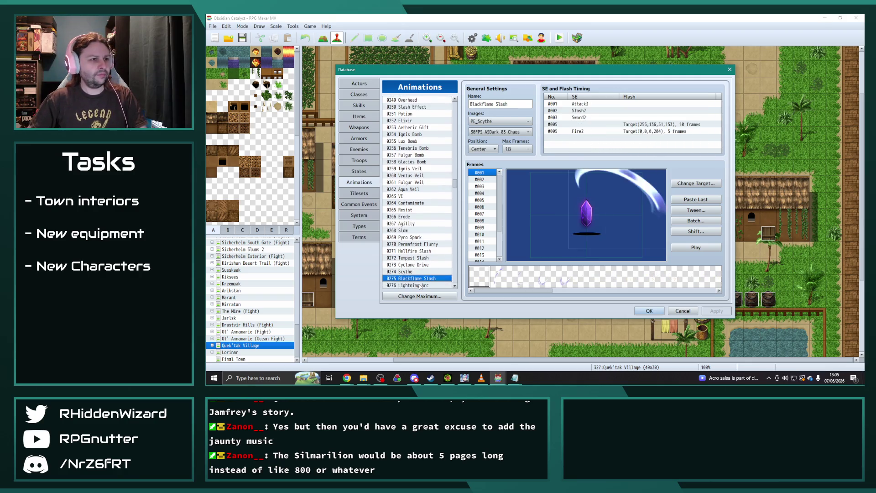
key("Down")
key("Down")
key("Down")
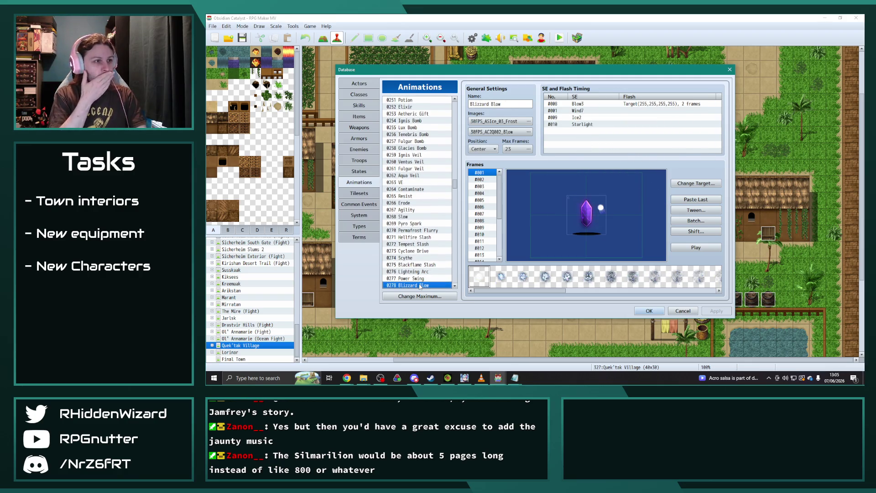
key("Down")
key("Down")
key("Down")
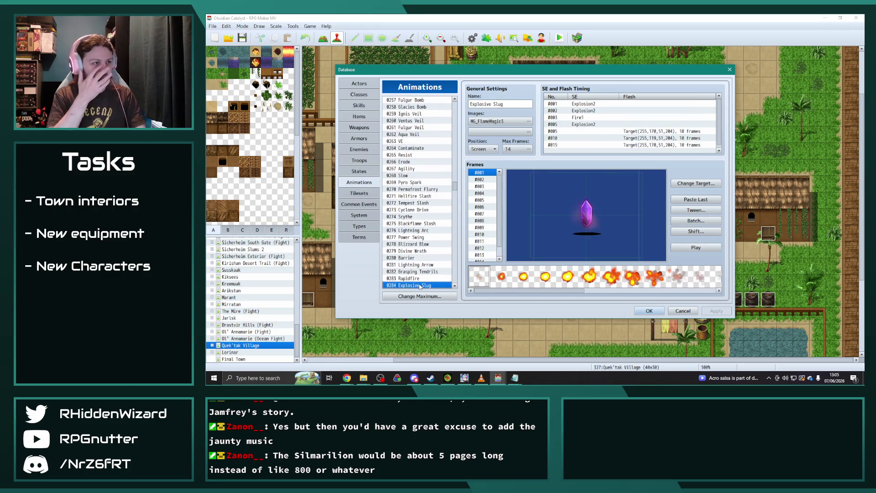
key("Down")
key("Down")
key("Down")
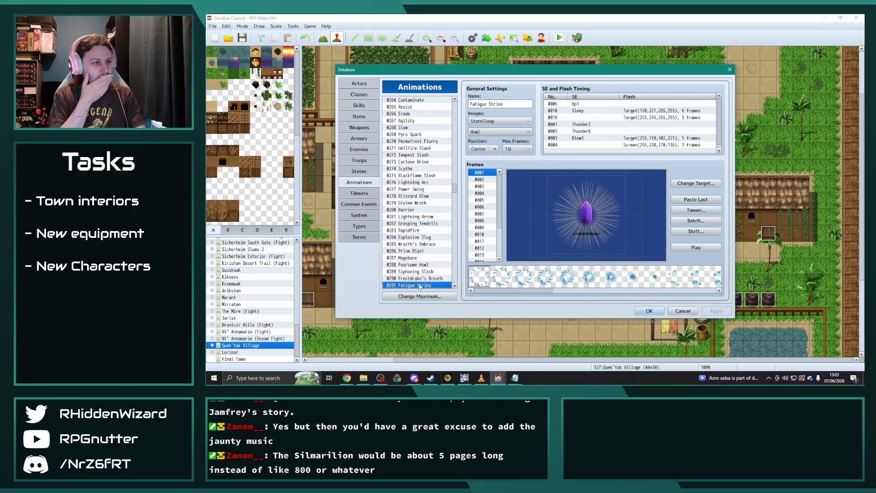
key("Down")
key("Down")
key("Down")
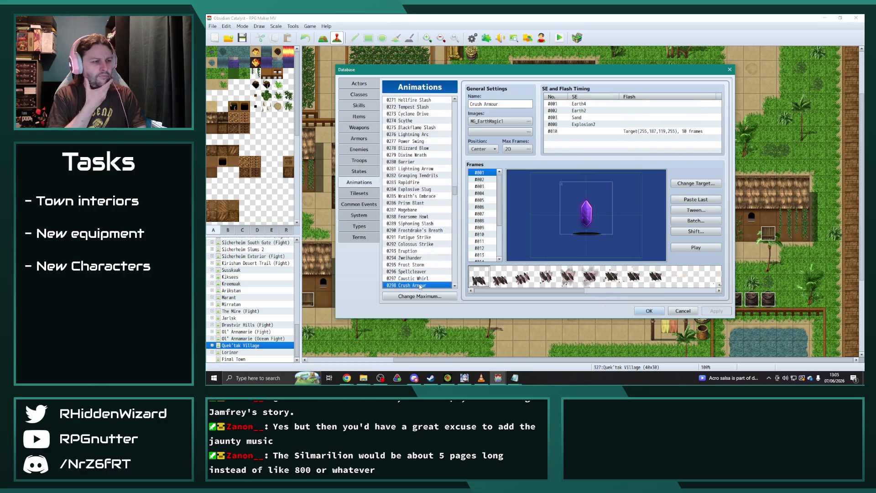
key("Down")
key("Down")
key("Down")
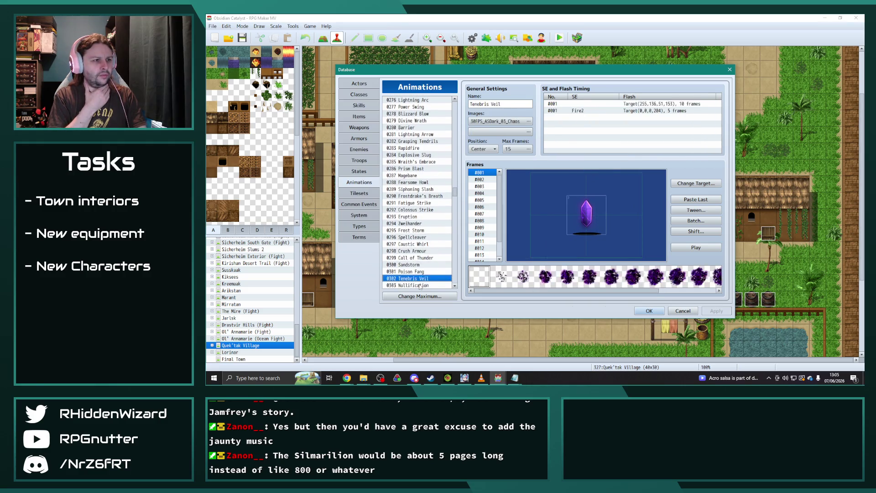
key("Down")
key("Down")
key("Down")
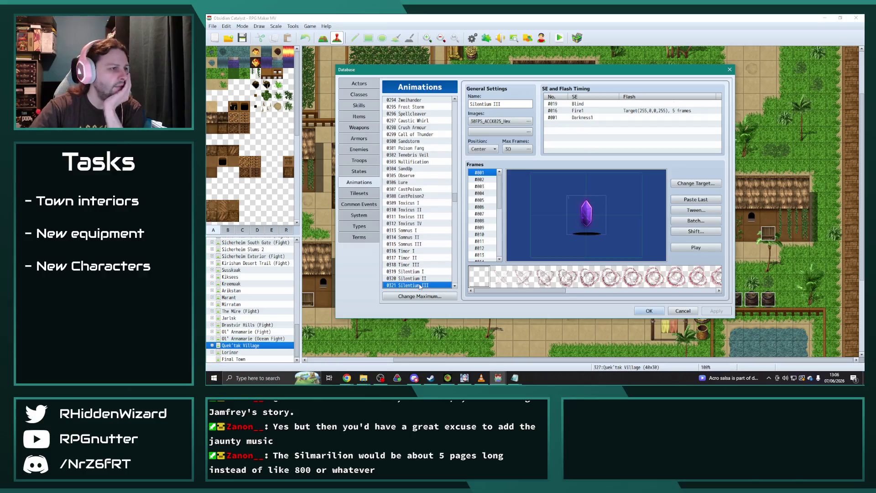
key("Down")
key("Down")
key("Down")
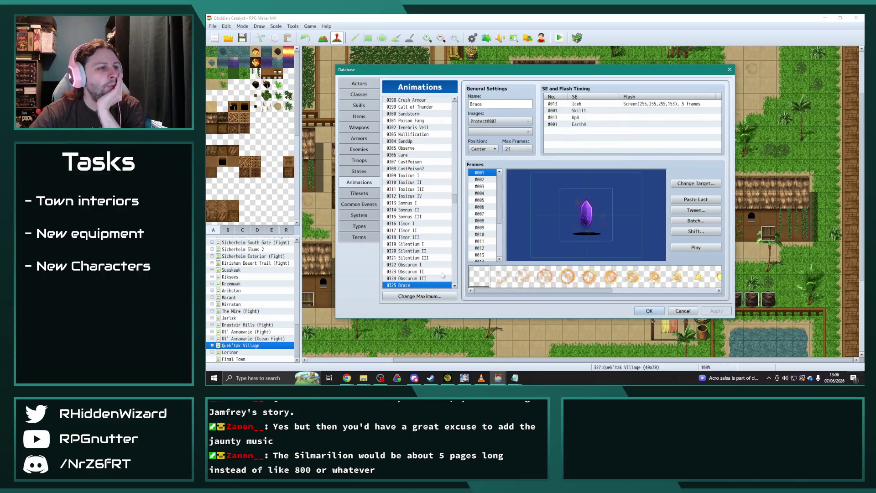
- Check AccuracyBuff, EvasionBuff, Void Orb, Dark Spray and Wind Spray, ending on 0380 Void Nova
key("Down")
key("Down")
key("Down")
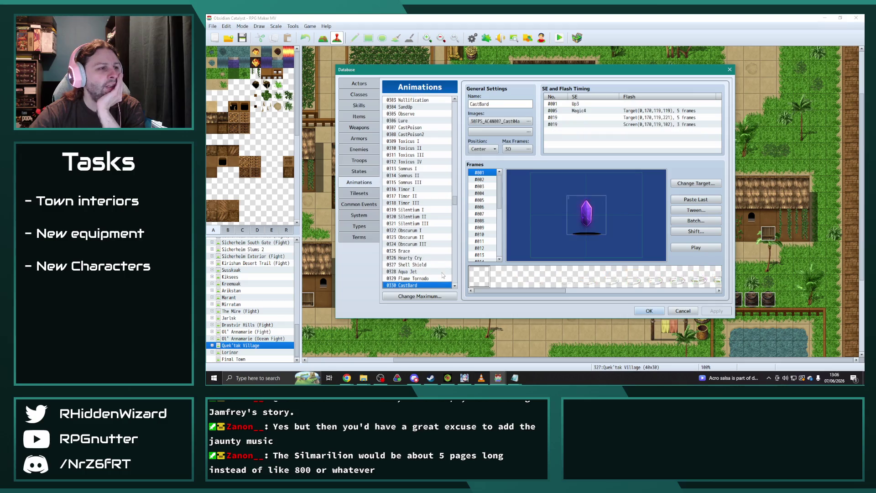
key("Down")
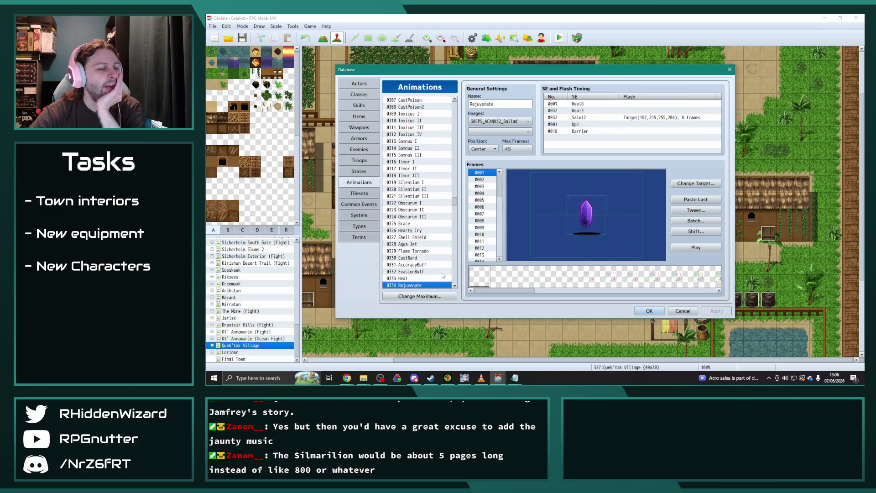
key("Down")
key("Down")
key("Down")
key("Down")
key("Down")
key("Down")
key("Down")
key("Down")
key("Down")
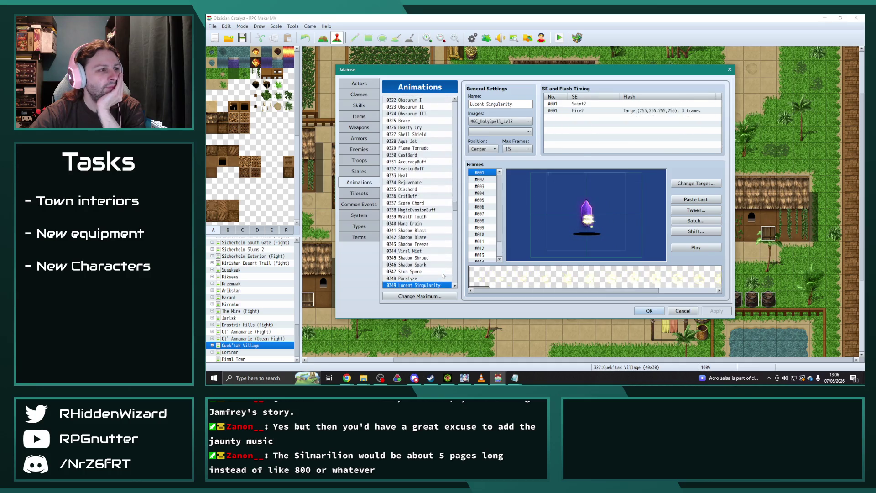
key("Down")
key("Down")
key("Down")
key("Down")
key("Down")
key("Down")
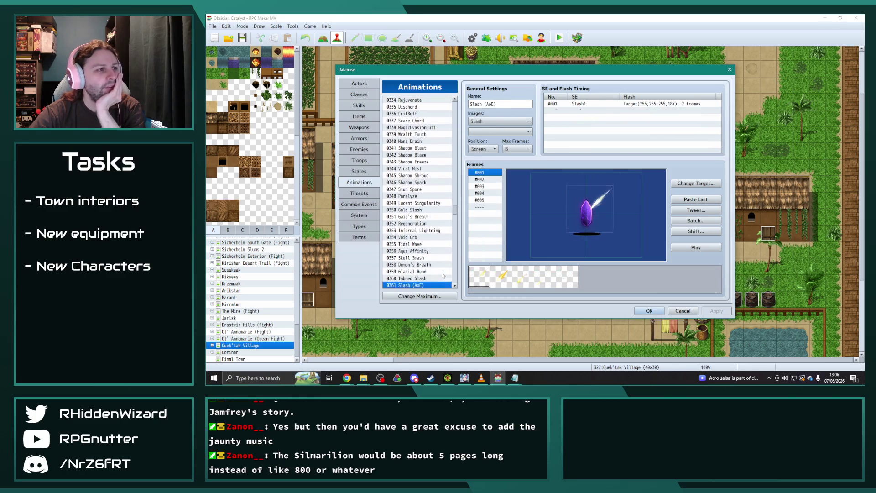
key("Down")
key("Down")
key("Down")
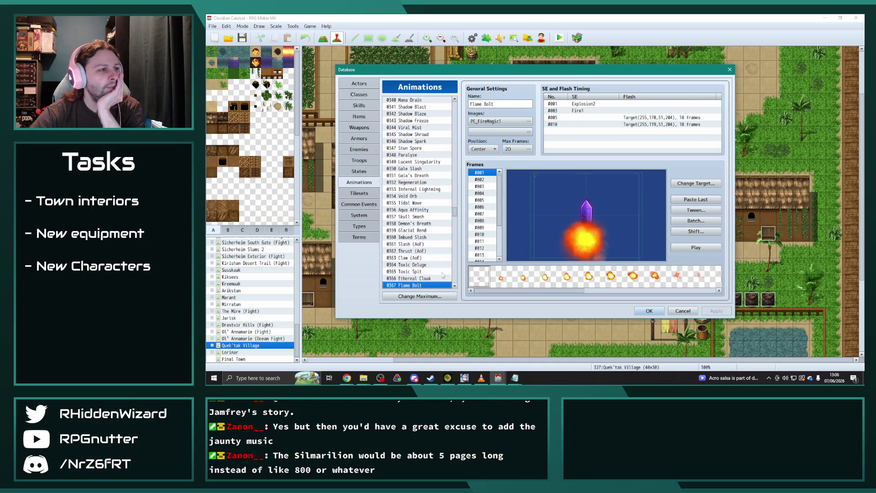
key("Down")
key("Down")
key("Down")
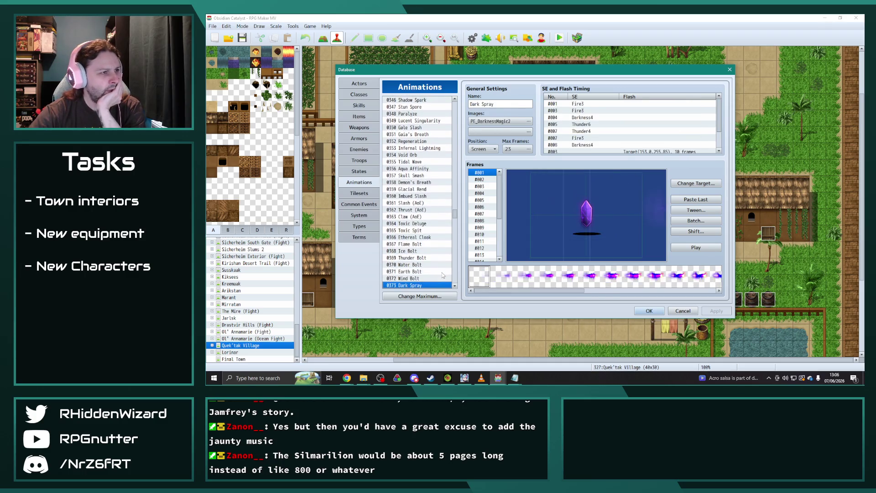
key("Down")
key("Down")
key("Down")
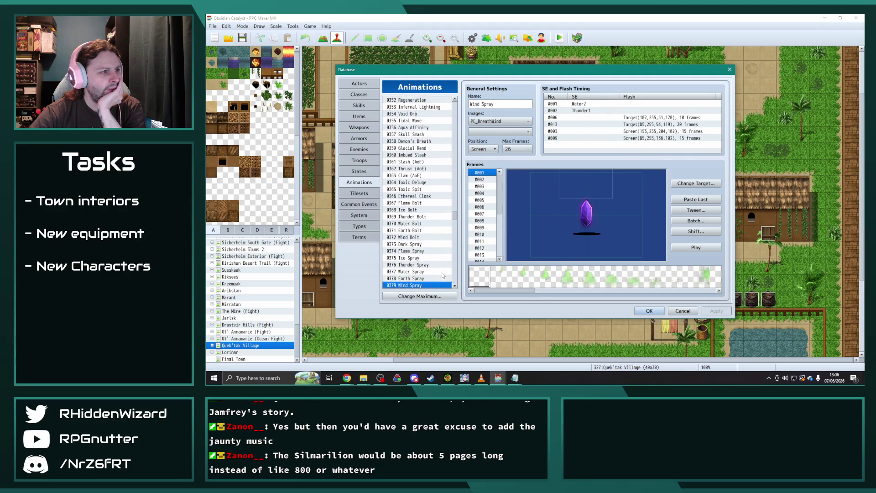
key("Down")
scroll(443, 275, "down", 1)
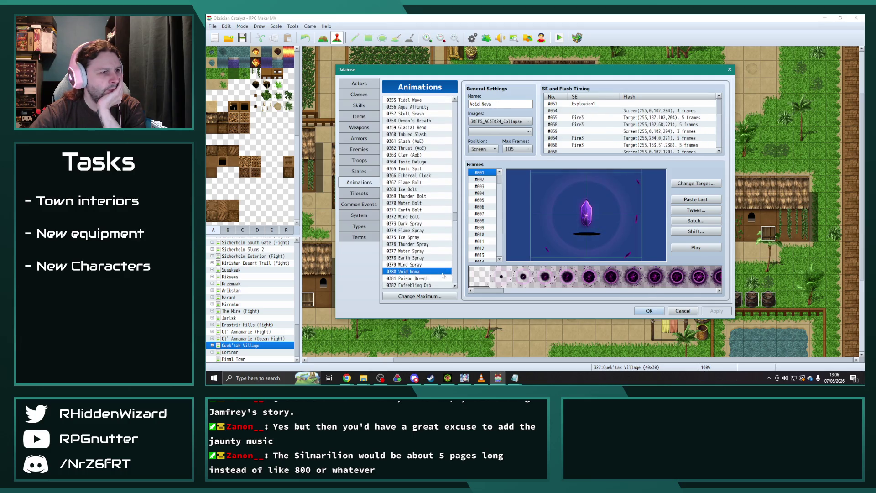
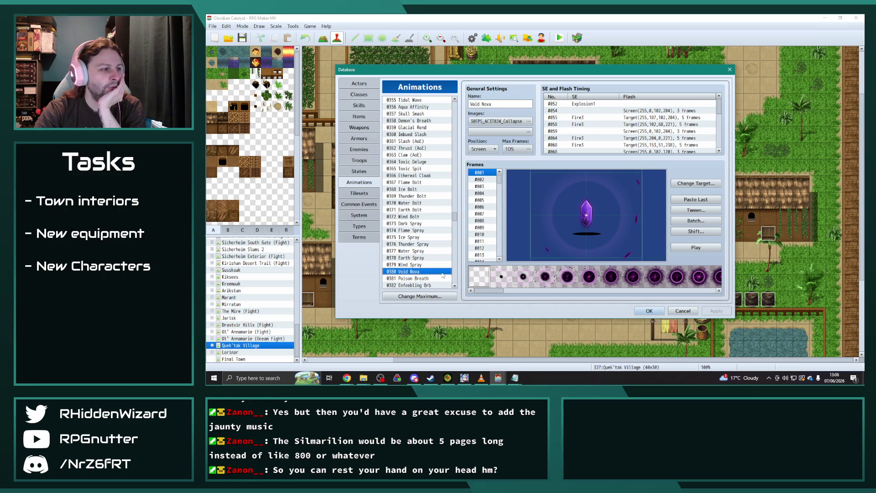
- Arrow down past Rush, Venom Slash and Eject Armour to 0401 Shadowflame Orb, comparing with Shadow Void
key("Down")
key("Down")
key("Down")
key("Down")
key("Down")
key("Down")
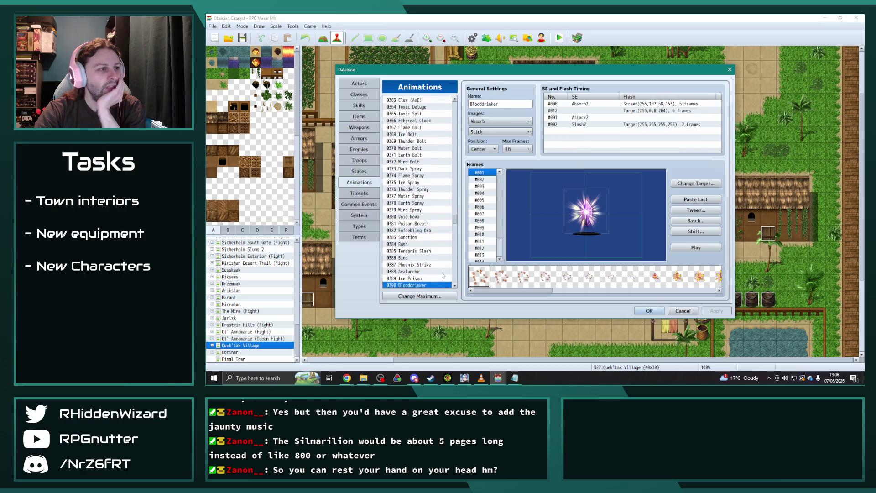
key("Down")
key("Down")
key("Down")
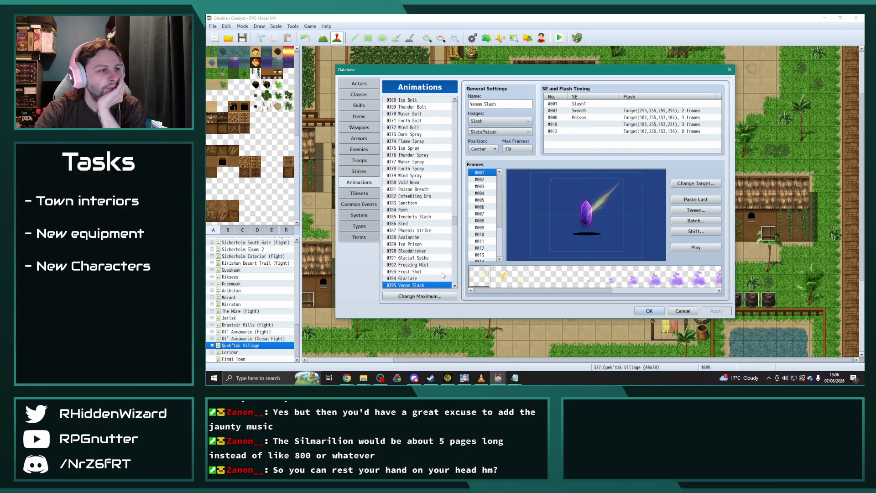
key("Down")
key("Down")
key("Down")
key("Down")
key("Down")
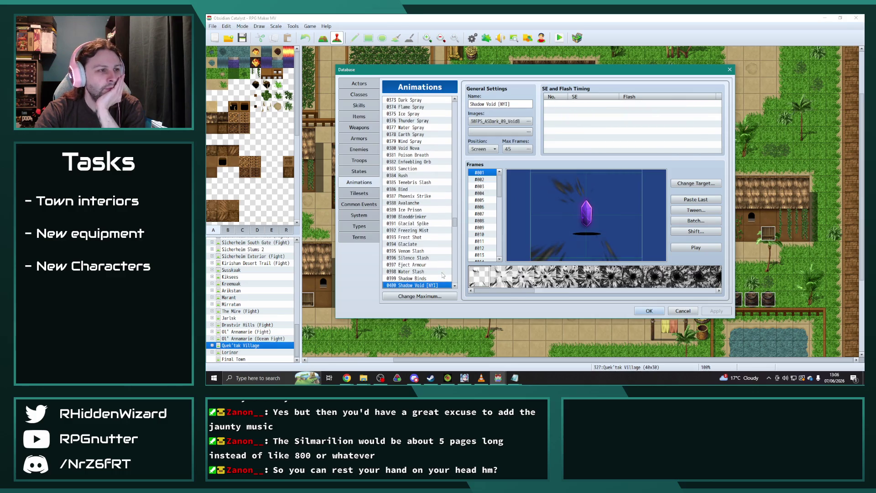
key("Down")
key("Up")
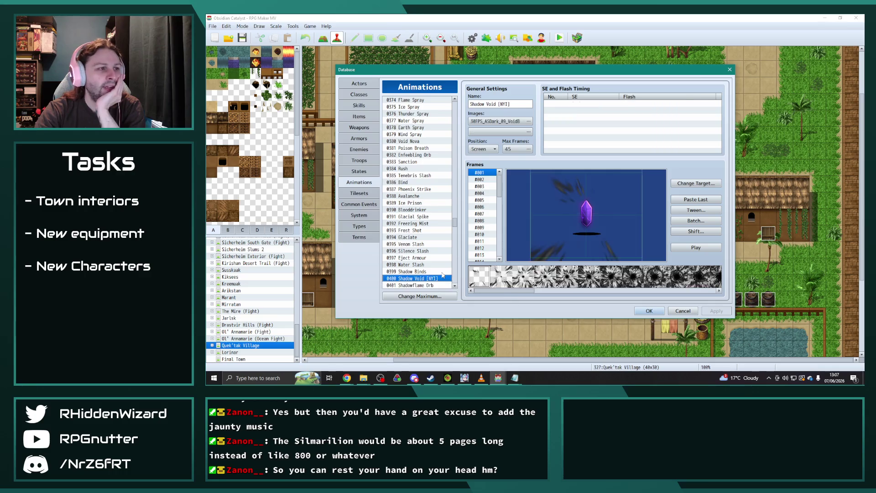
key("Down")
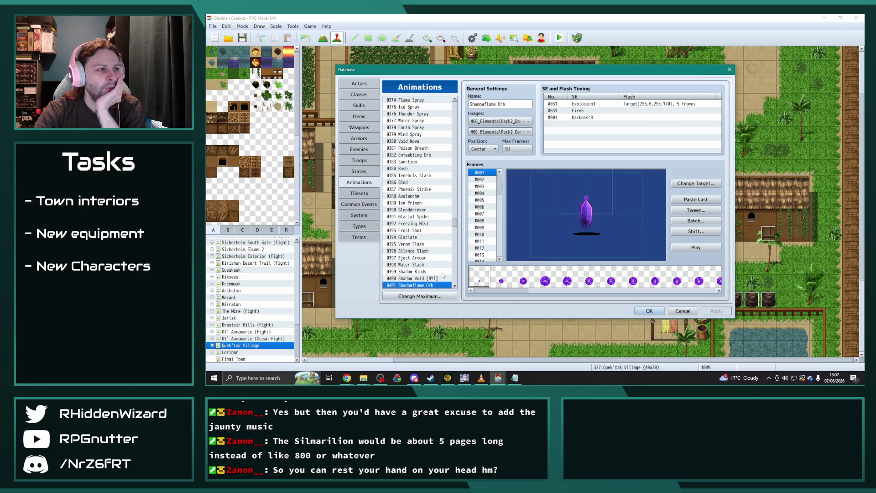
key("Up")
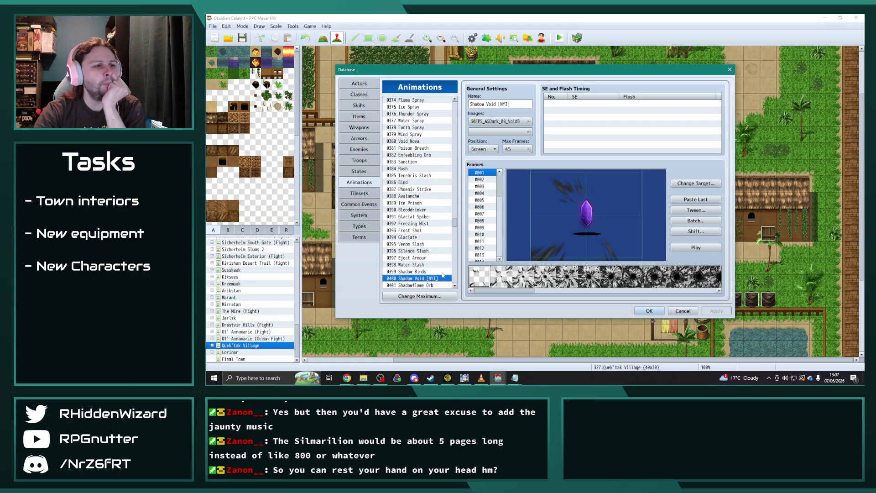
key("Down")
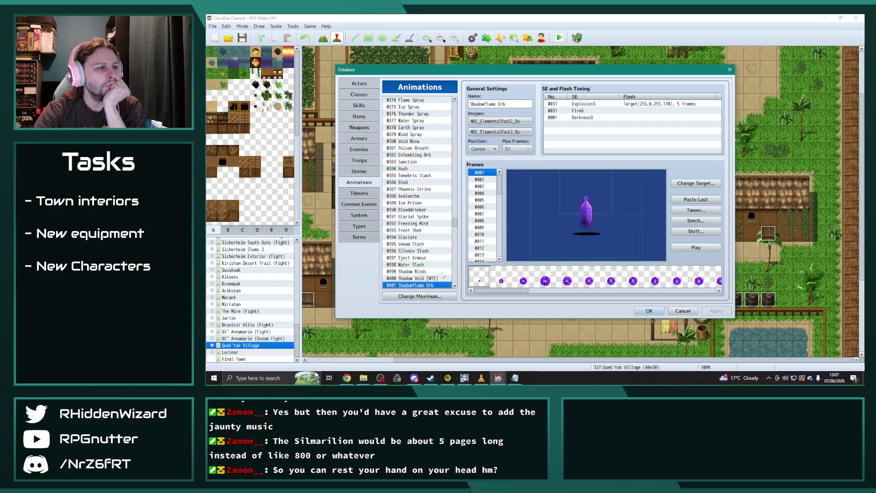
- Preview Shadowflame Orb, then select the next animation, Overheat
left_click(674, 249)
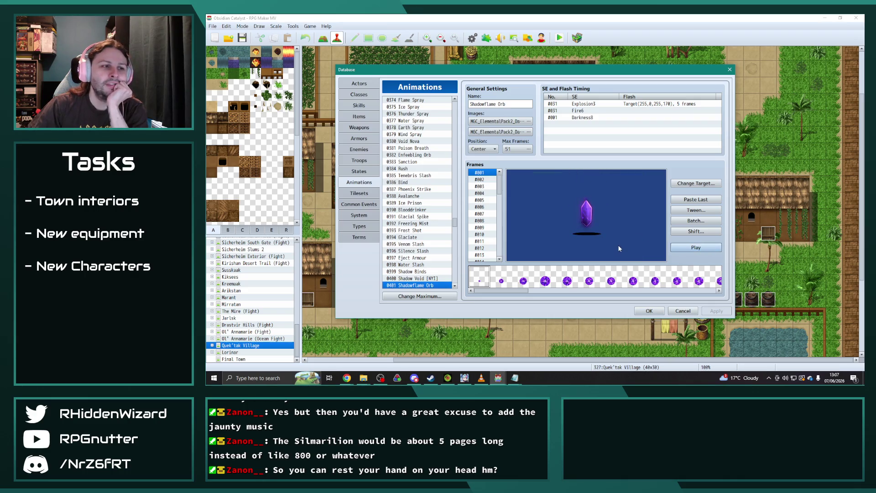
left_click(429, 289)
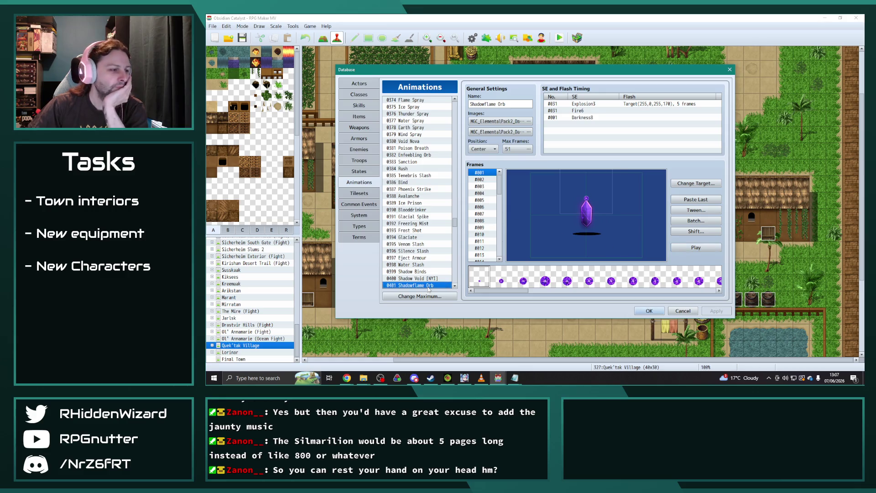
scroll(428, 288, "down", 1)
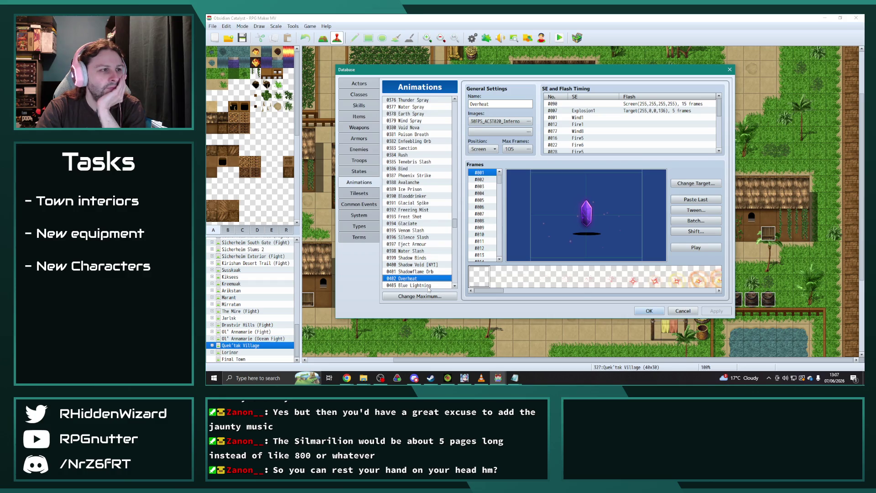
- Arrow down from Penitence Inducer through the Summon, Lightning and Volt animations to Underworld Spikes?
key("Down")
key("Down")
key("Down")
key("Down")
key("Down")
key("Down")
key("Down")
key("Down")
key("Down")
key("Down")
key("Down")
key("Down")
key("Down")
key("Down")
key("Down")
key("Down")
key("Down")
key("Down")
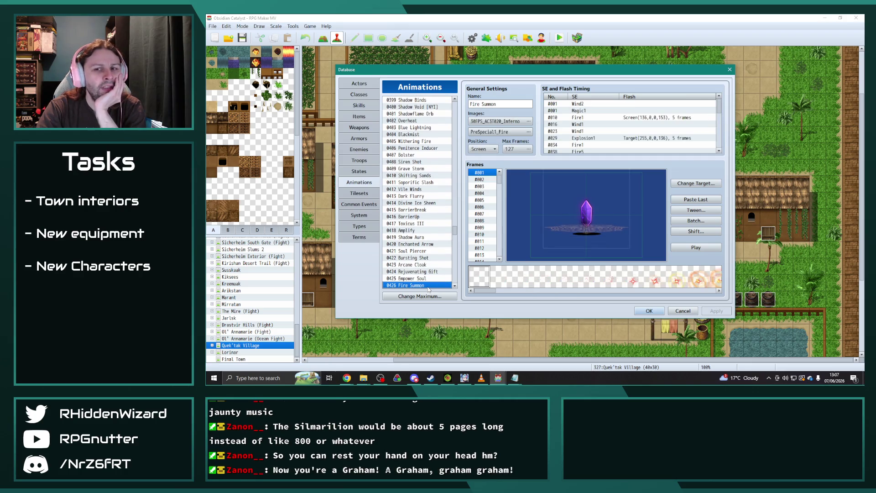
key("Down")
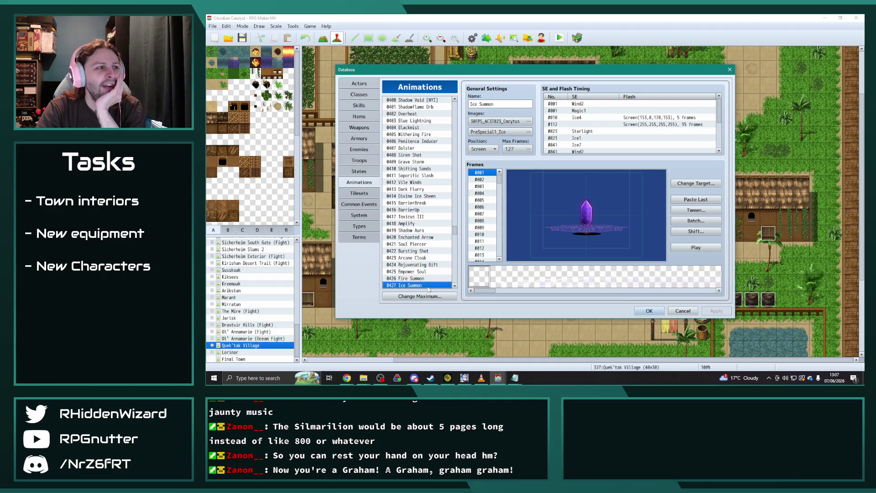
key("Down")
key("Down")
key("Down")
key("Down")
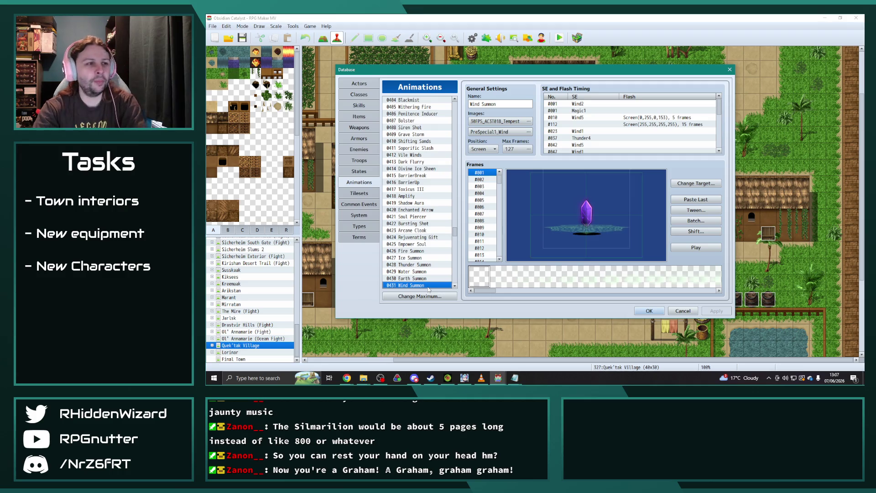
key("Down")
key("Down")
key("Down")
key("Down")
key("Down")
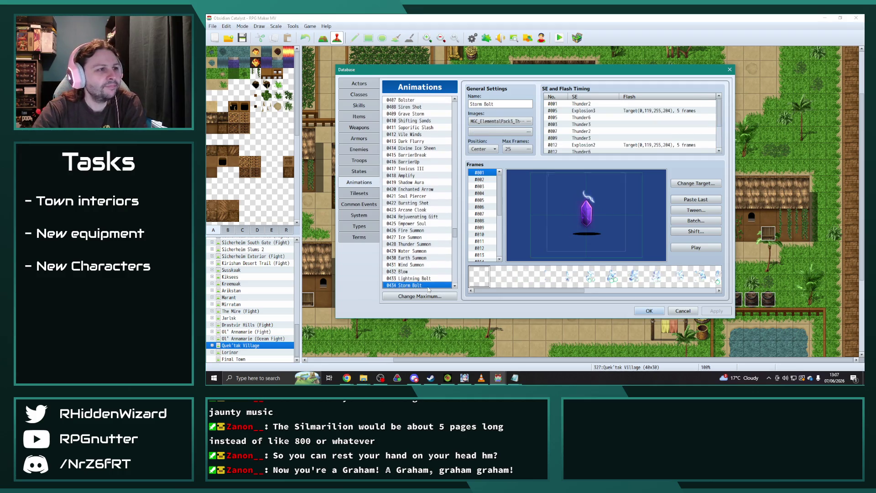
key("Down")
key("Down")
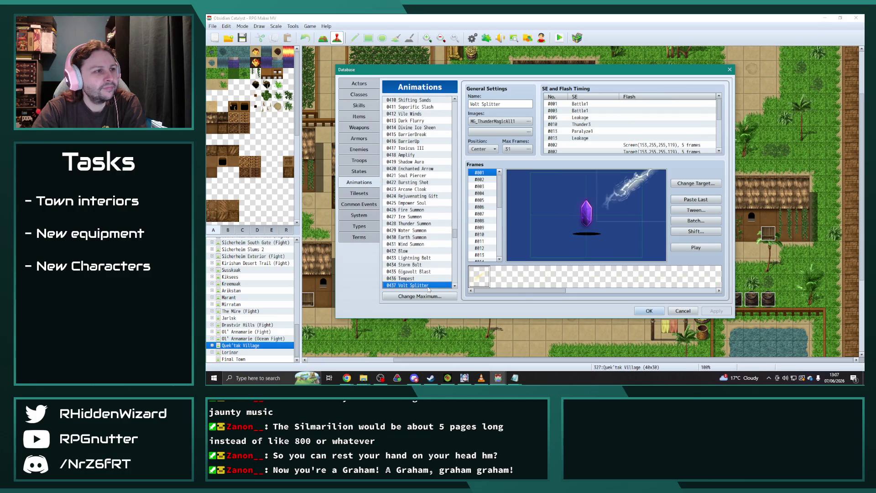
key("Down")
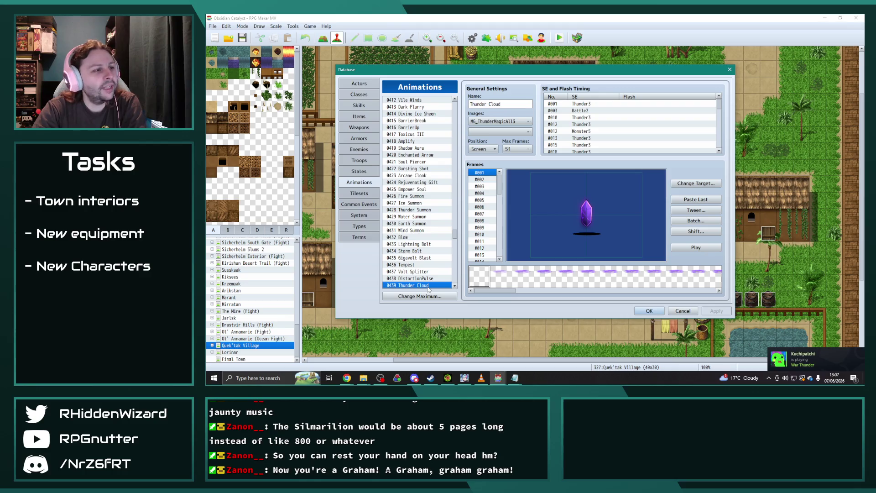
key("Down")
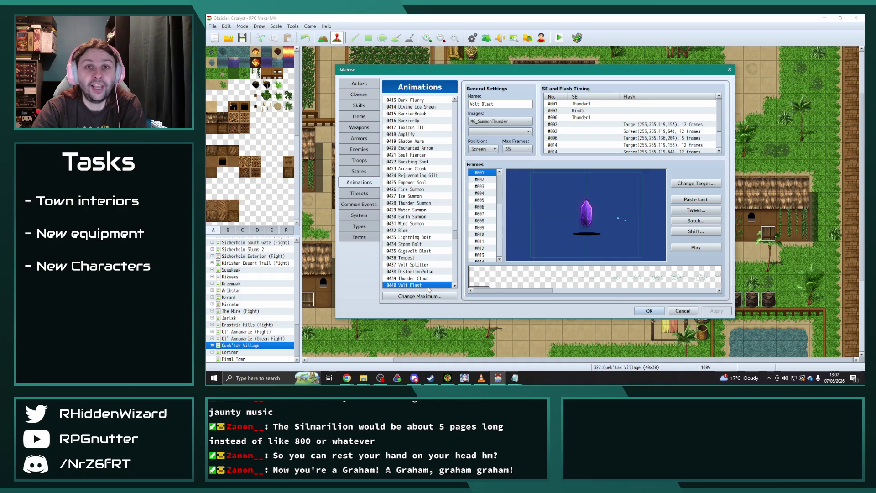
key("Down")
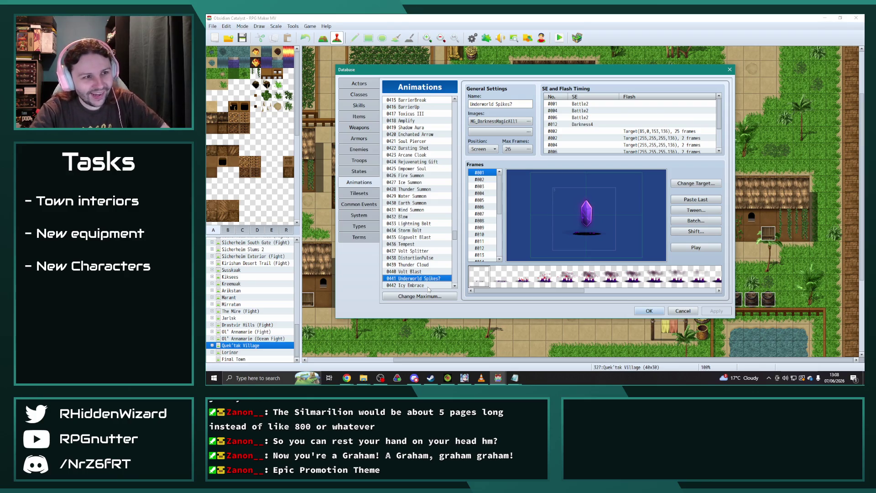
left_click(428, 288)
- Browse down from Shadowbolt Barrage through Earthen Seal, Conflagrate and the orb-touch animations to Discharge
key("Down")
key("Down")
key("Down")
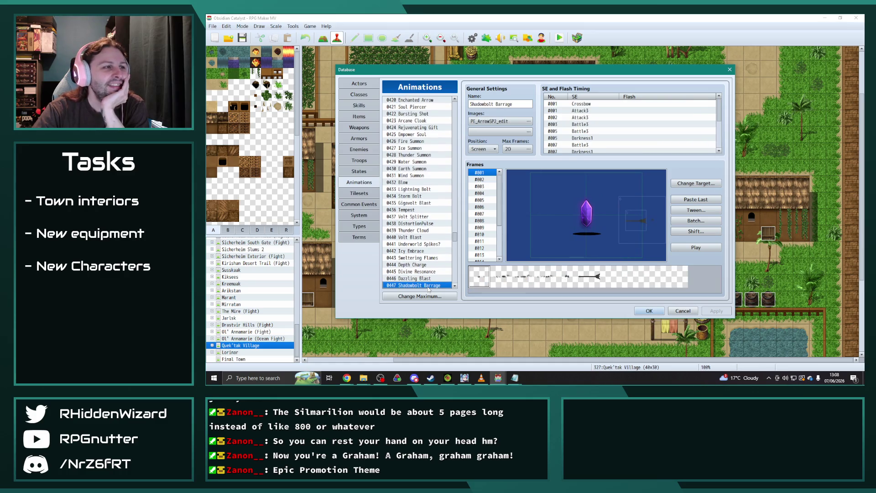
key("Up")
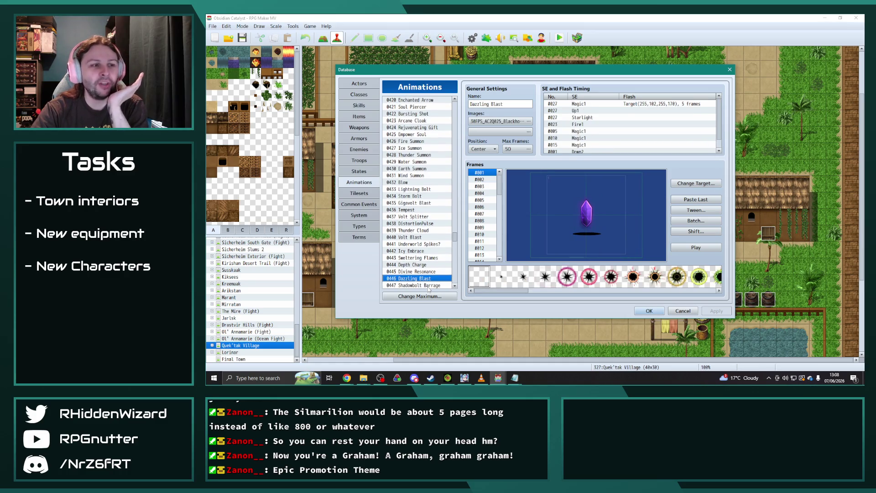
key("Down")
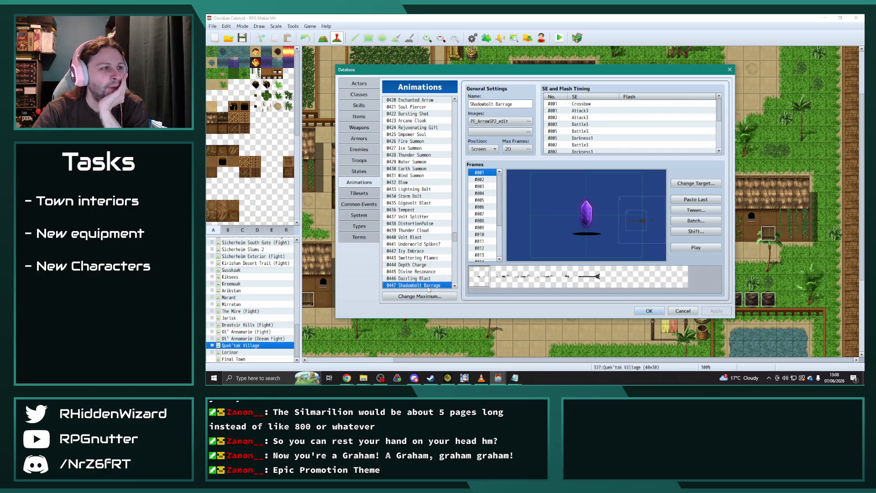
key("Down")
key("Down")
key("Down")
key("Down")
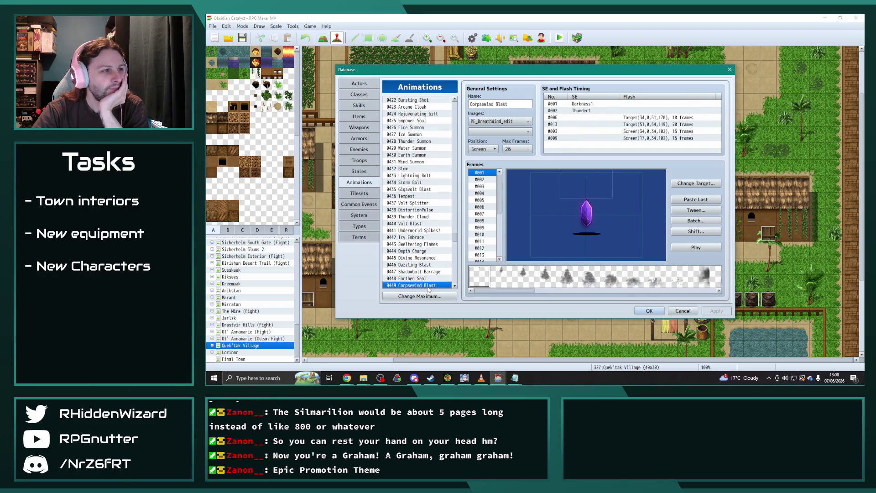
key("Down")
key("Down")
key("Down")
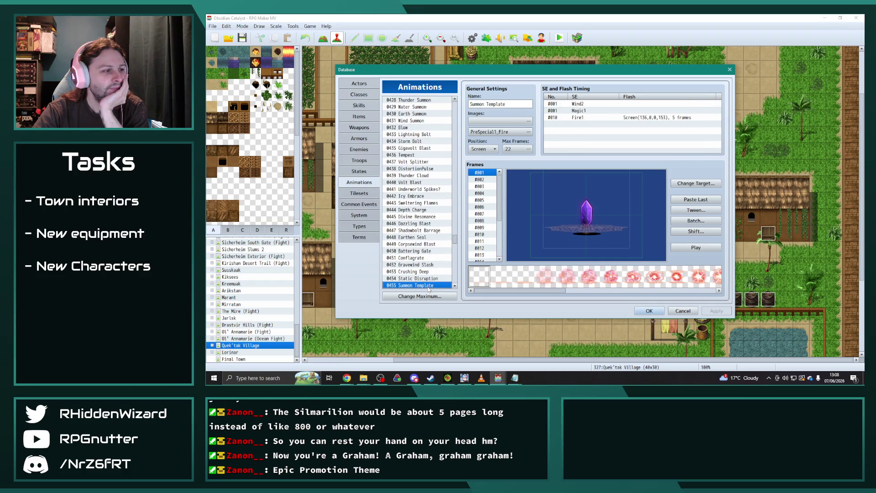
key("Down")
key("Down")
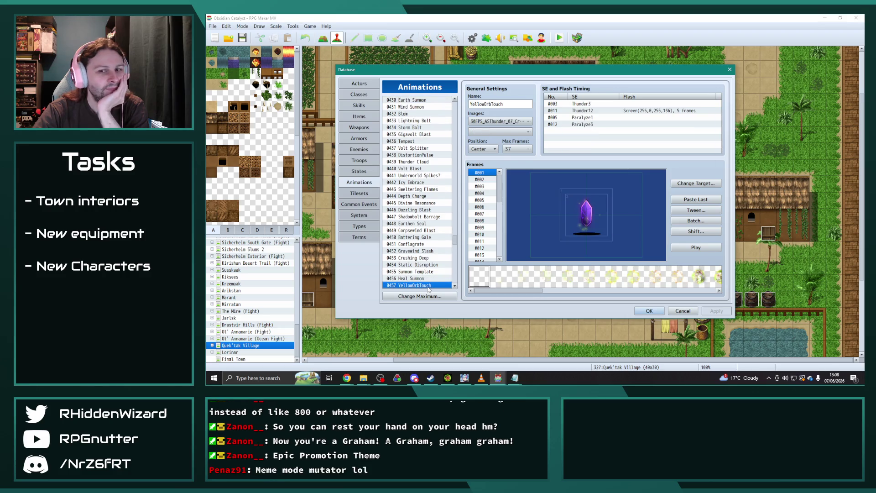
key("Down")
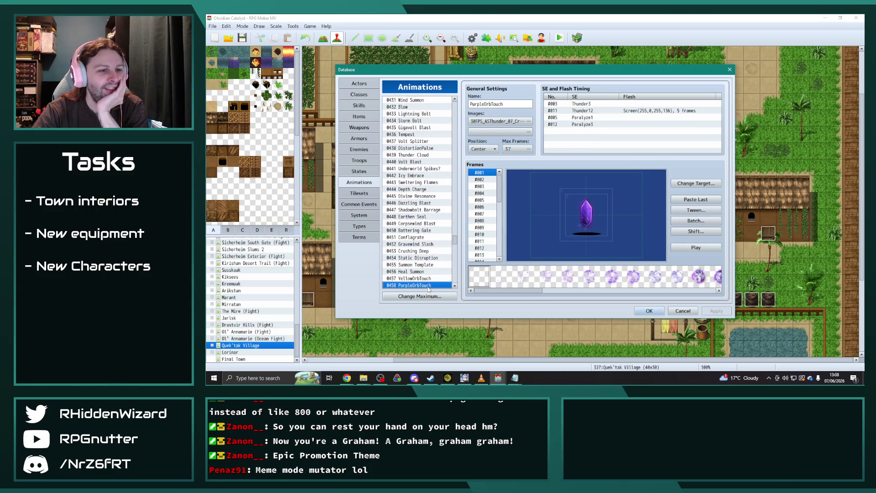
key("Down")
key("Down")
key("Down")
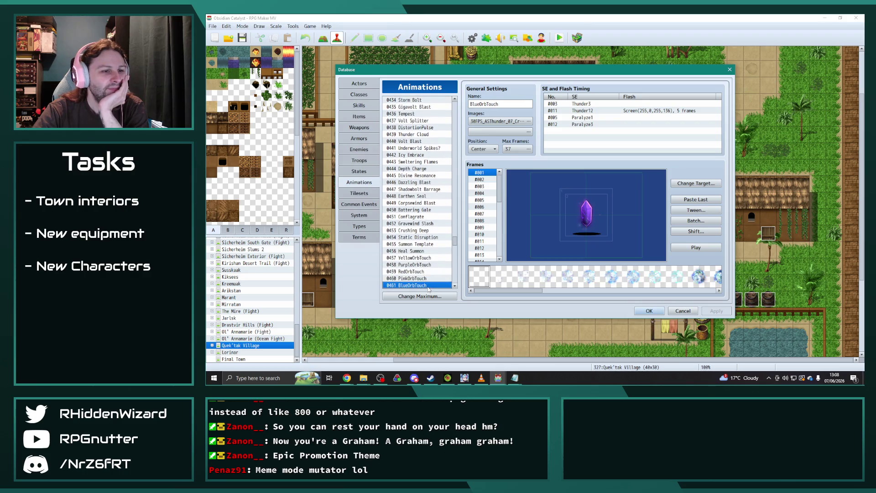
key("Down")
key("Down")
key("Down")
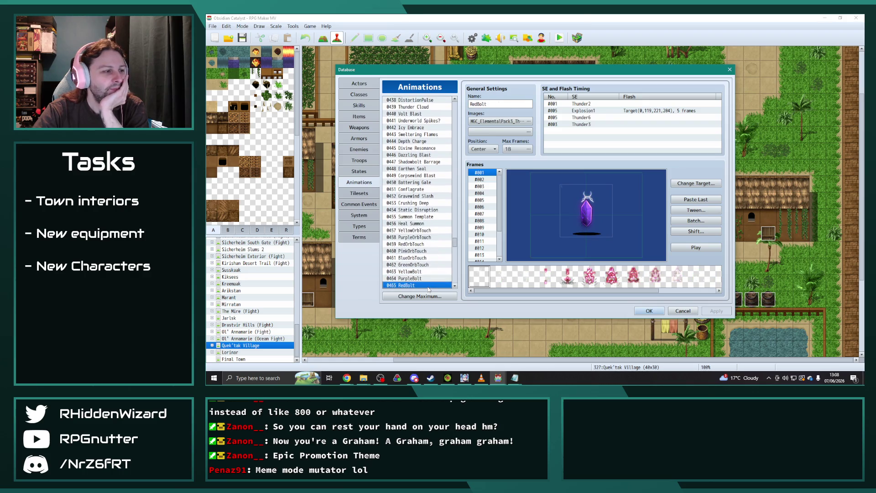
key("Down")
key("Down")
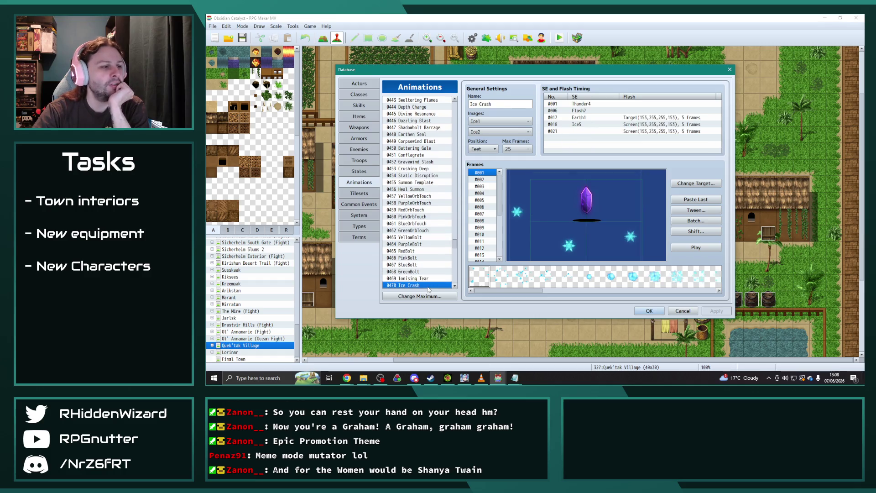
key("Down")
key("Down")
key("Down")
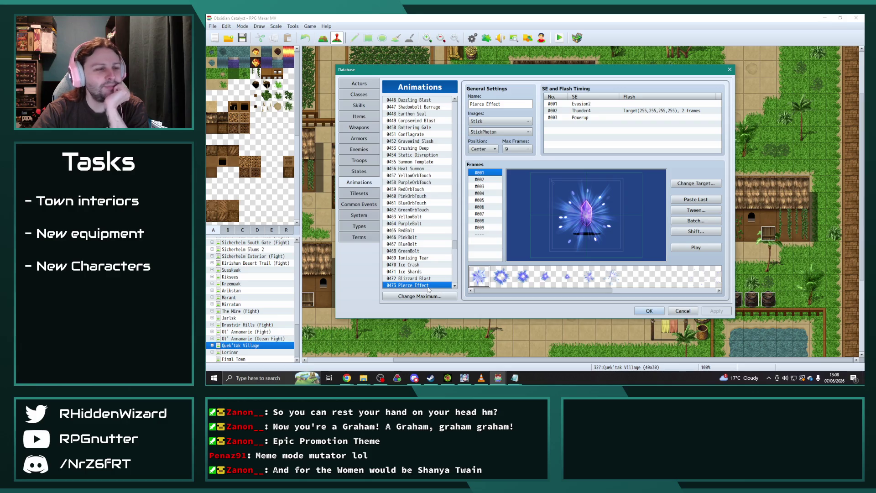
key("Down")
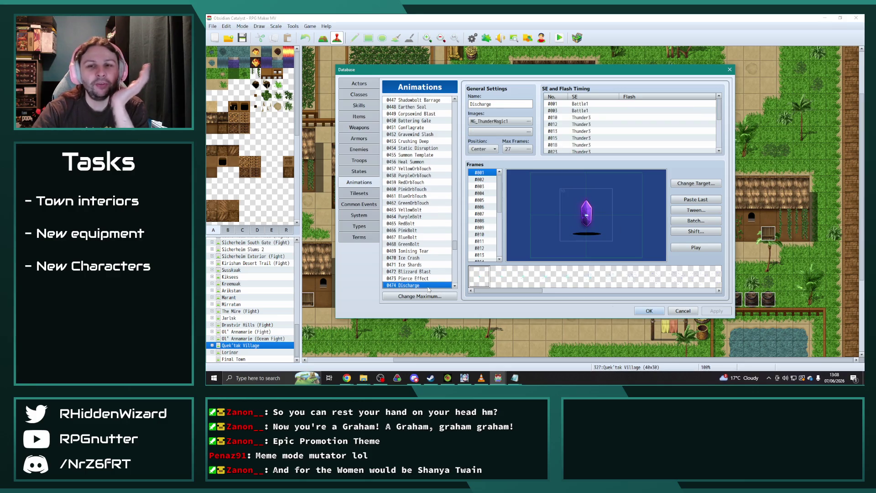
- Step back and forth past Arcane Blast and Inferno to reach 0481 Burst of Light
key("Down")
key("Down")
key("Down")
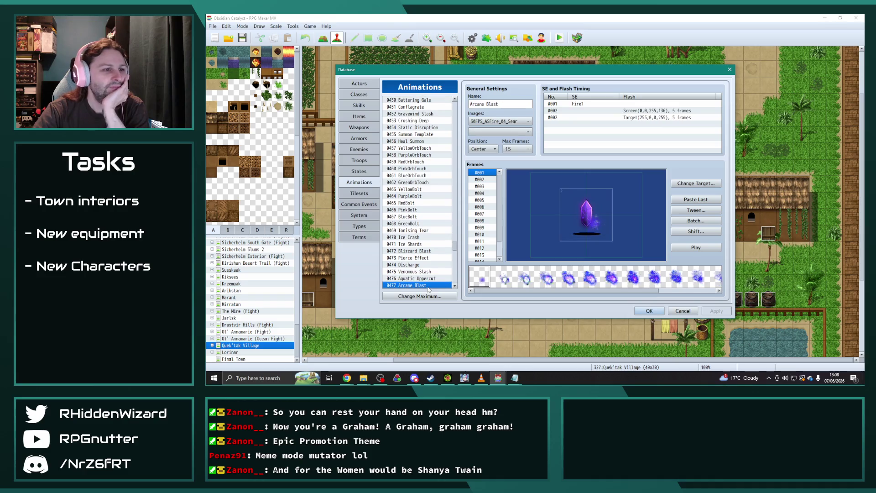
key("Down")
key("Up")
key("Up")
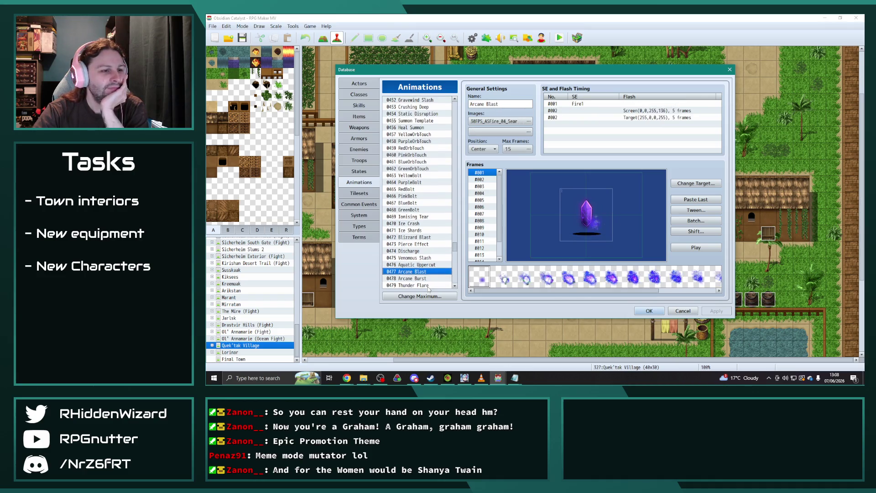
key("Down")
key("Down")
key("Down")
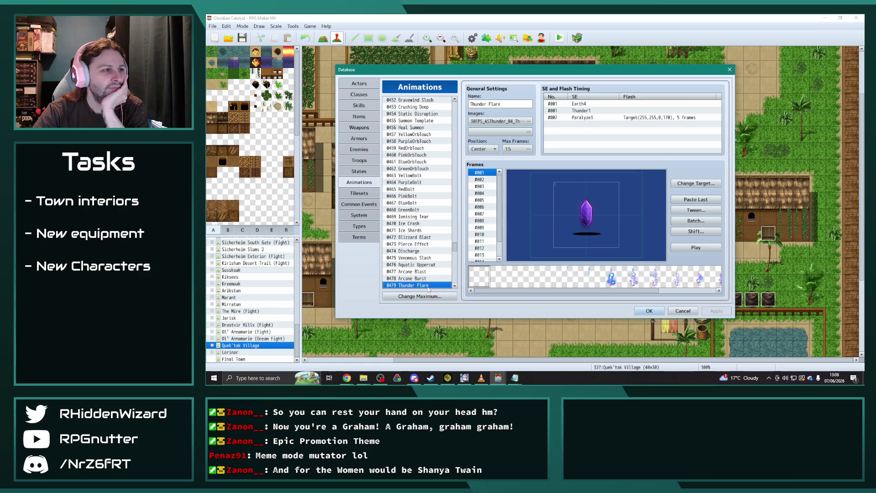
key("Up")
key("Up")
key("Up")
key("Down")
key("Down")
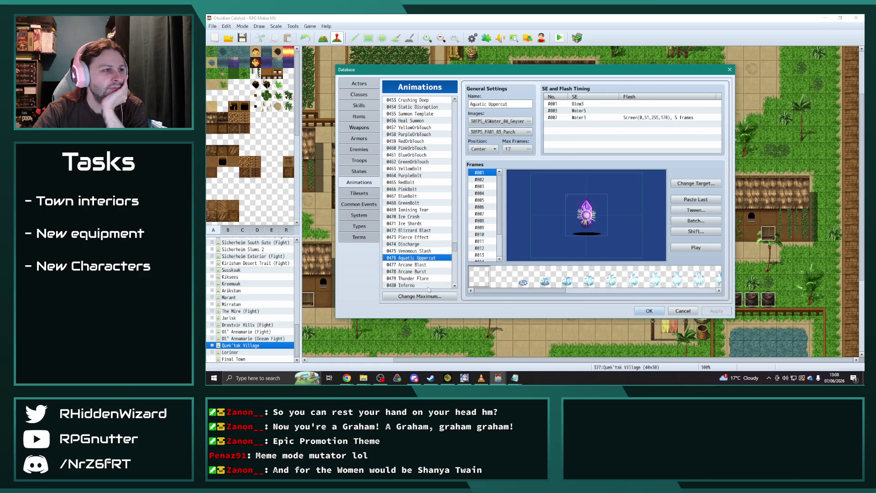
key("Down")
key("Down")
key("Down")
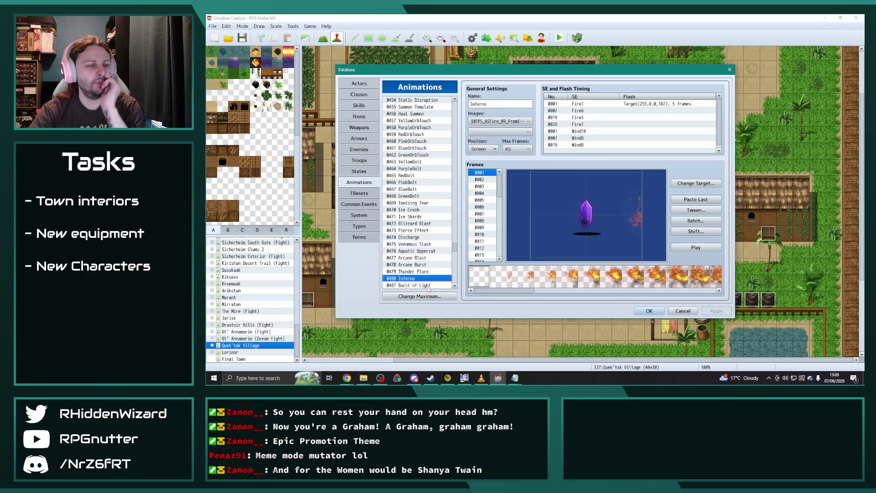
key("Down")
key("Up")
key("Down")
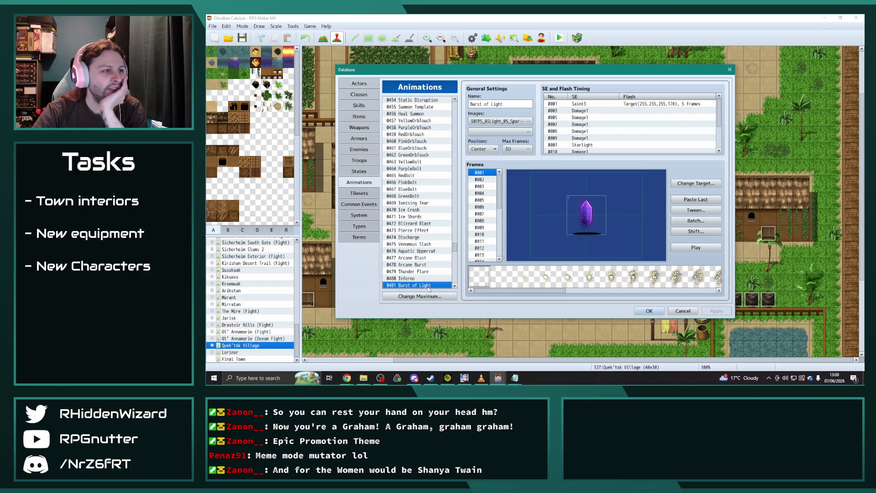
- Batch-apply Scale and Blend to all Burst of Light frames and preview the result
left_click(702, 247)
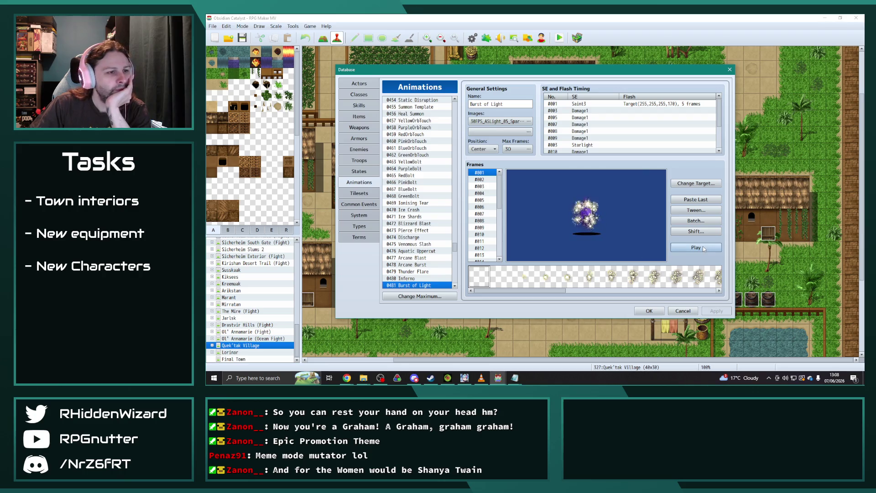
left_click(695, 220)
left_click(700, 227)
left_click(700, 244)
left_click(682, 268)
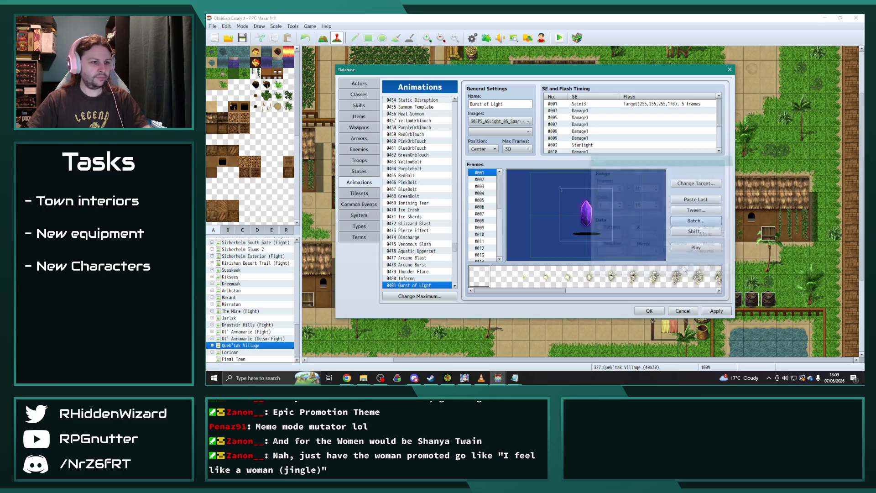
left_click(702, 250)
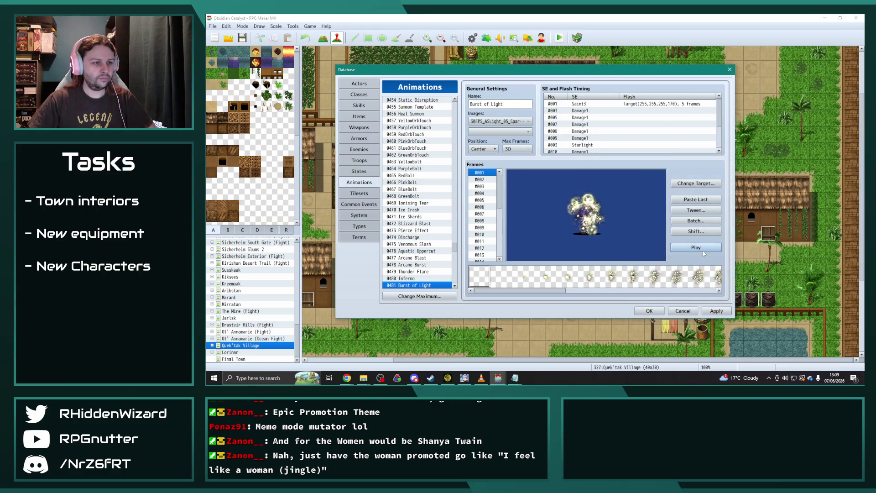
- Browse from Inferno past the potions, bombs and Night Ray, then preview ConjureWeapon
left_click(415, 279)
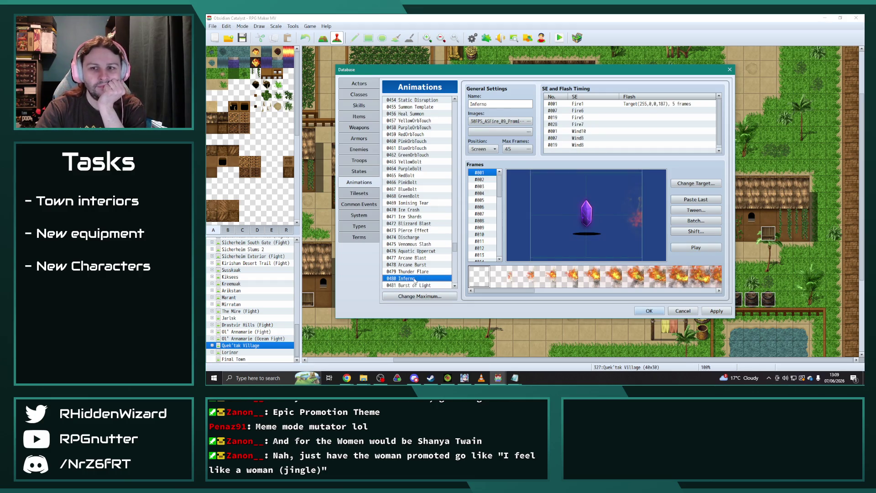
key("Down")
key("Down")
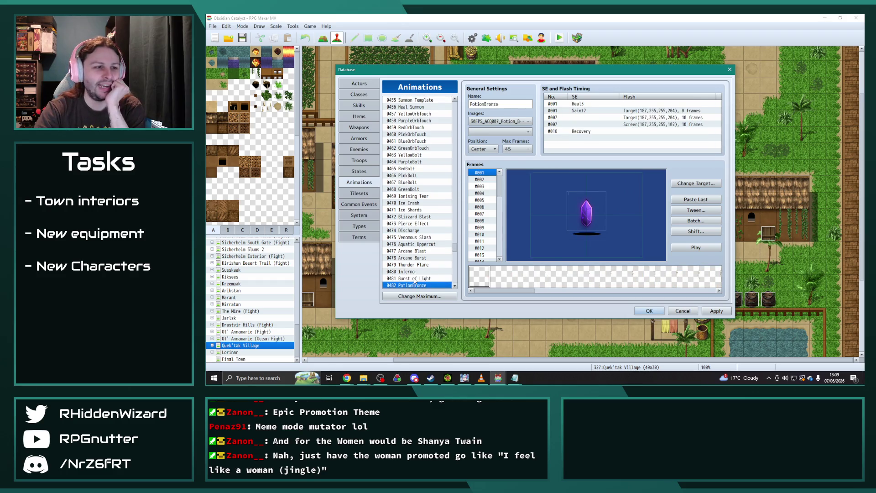
key("Down")
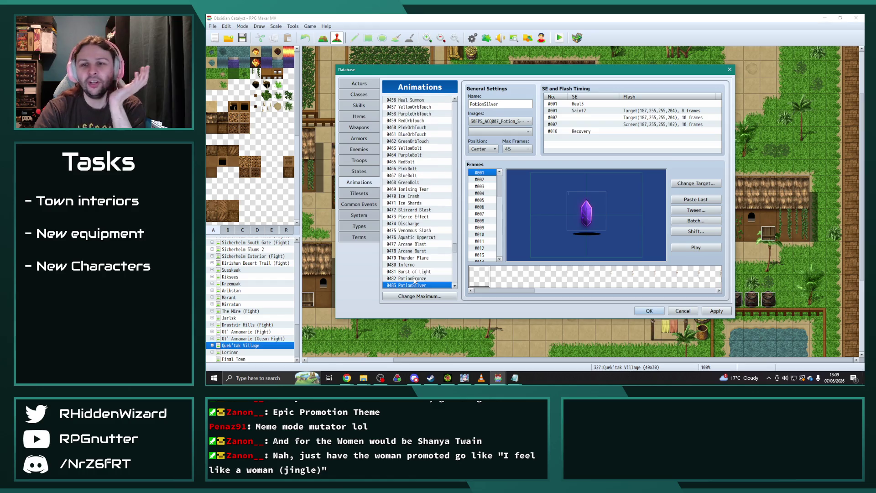
key("Down")
key("Down")
key("Down")
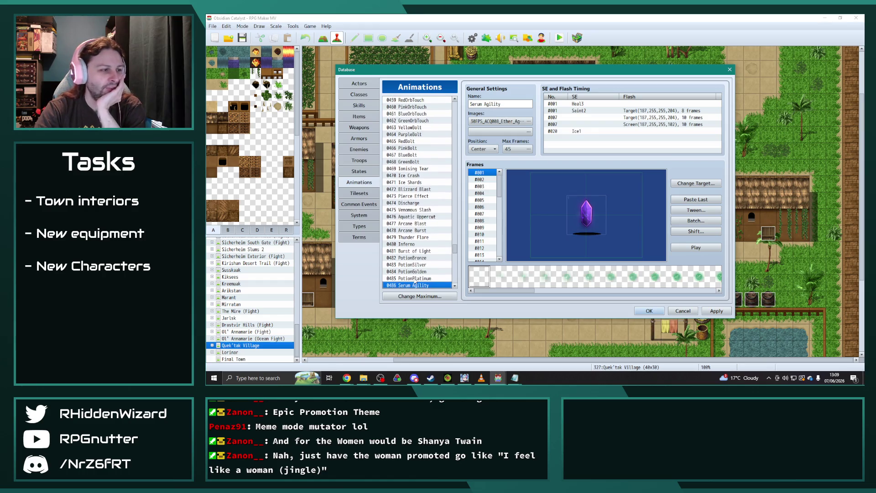
key("Down")
key("Down")
key("Down")
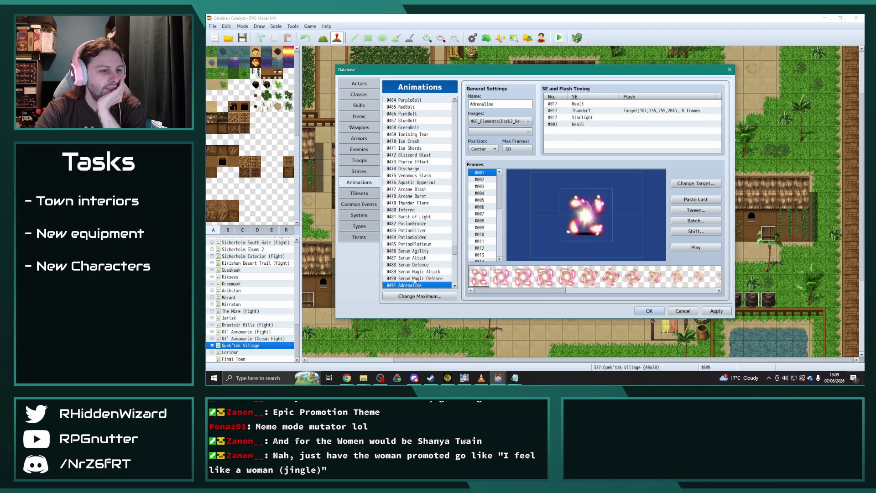
key("Down")
key("Down")
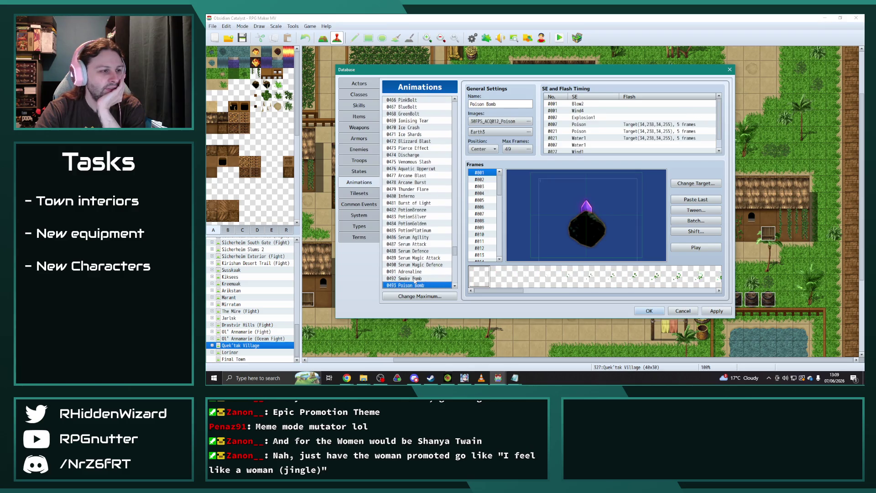
key("Down")
key("Down")
key("Down")
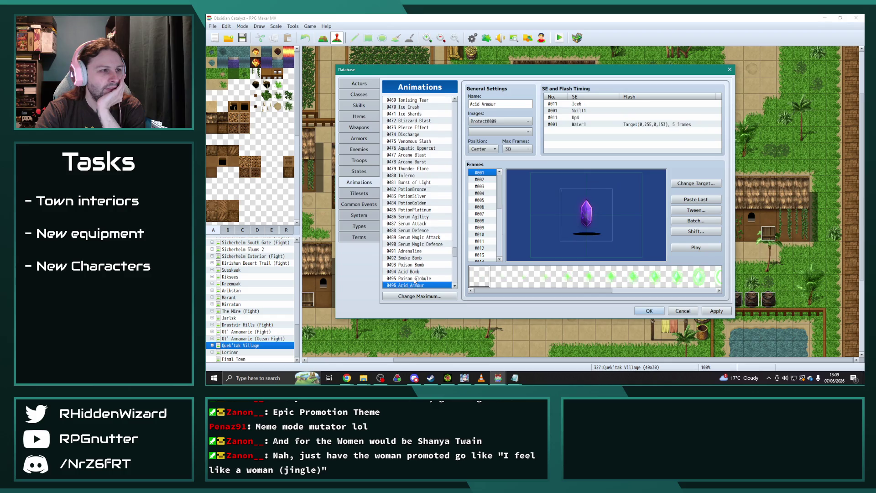
key("Down")
key("Down")
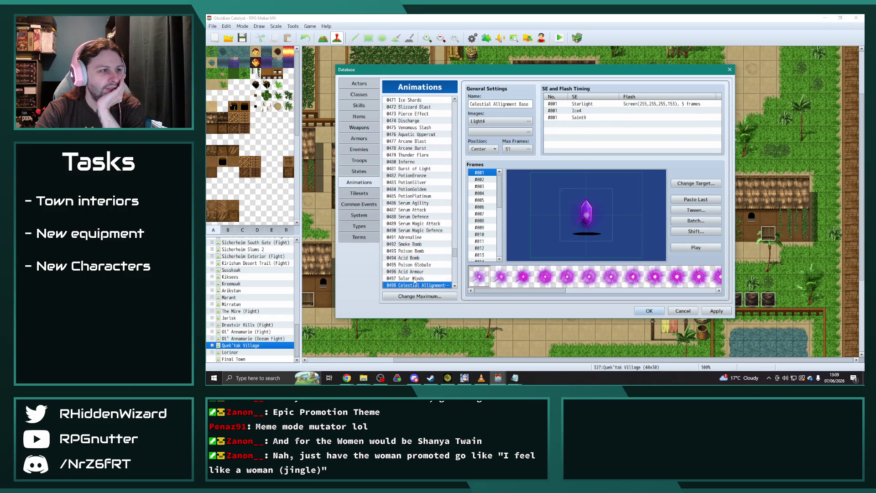
key("Down")
key("Down")
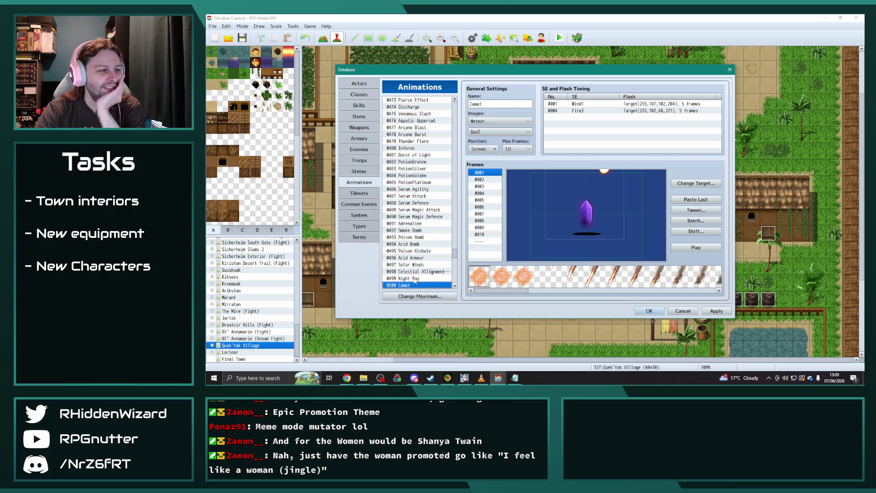
key("Down")
key("Down")
key("Down")
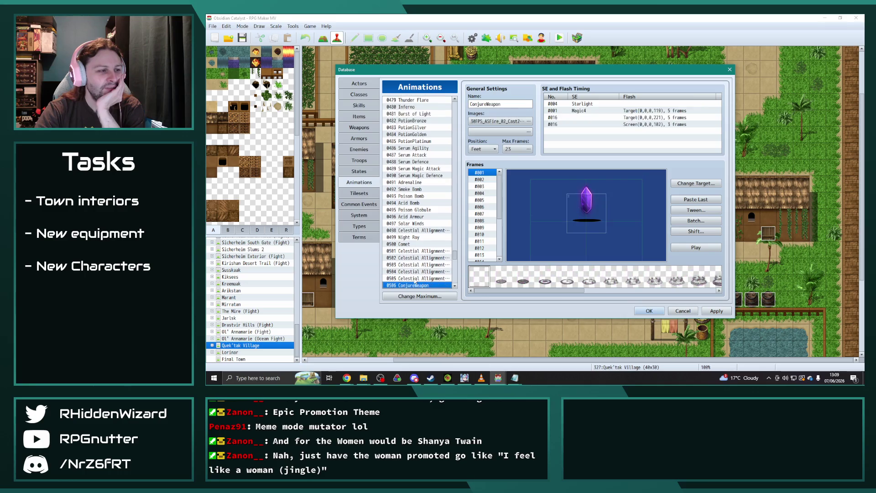
key("Down")
left_click(415, 279)
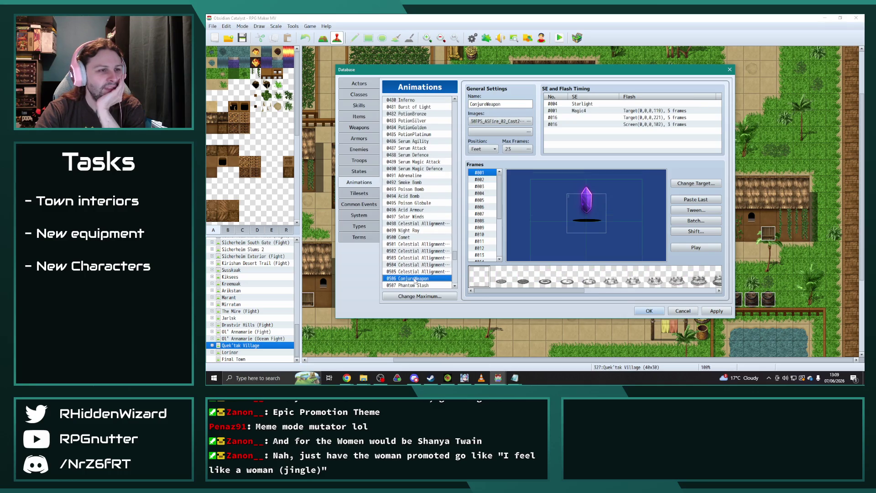
left_click(707, 248)
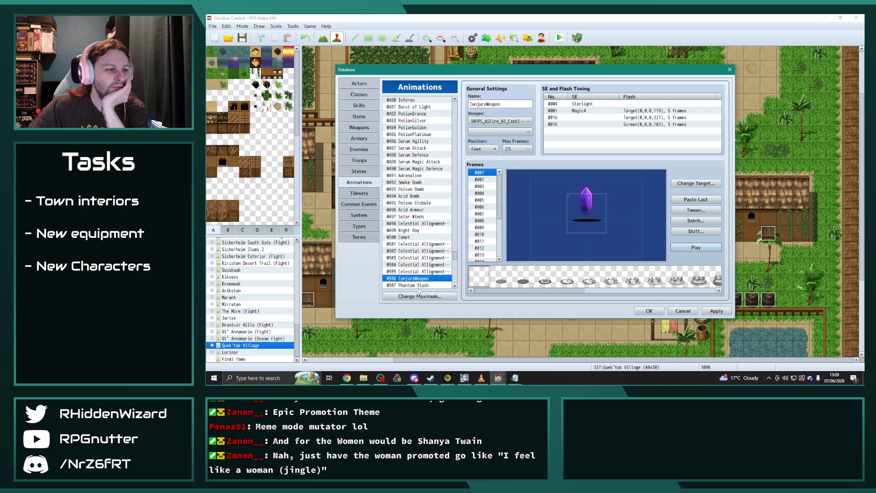
- Browse the Phantom and Summoner animations down to Heal Special [NYI] and preview it
left_click(418, 286)
key("Down")
key("Down")
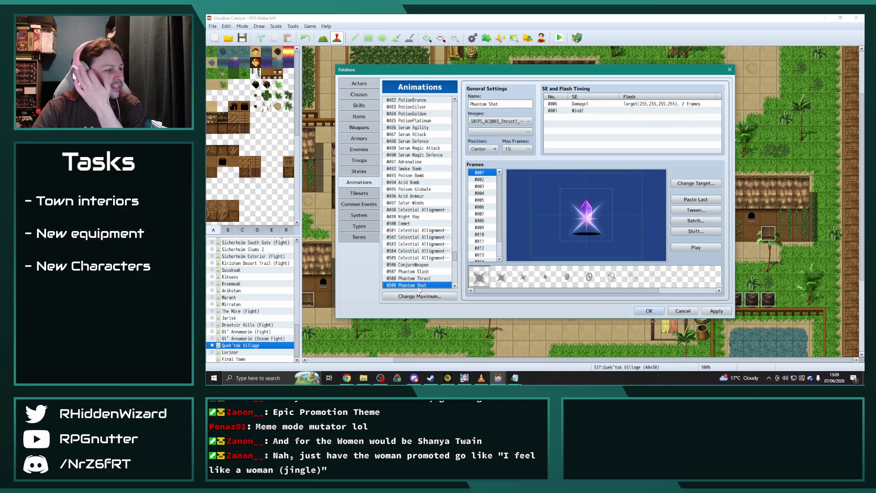
key("Down")
key("Down")
key("Down")
key("Down")
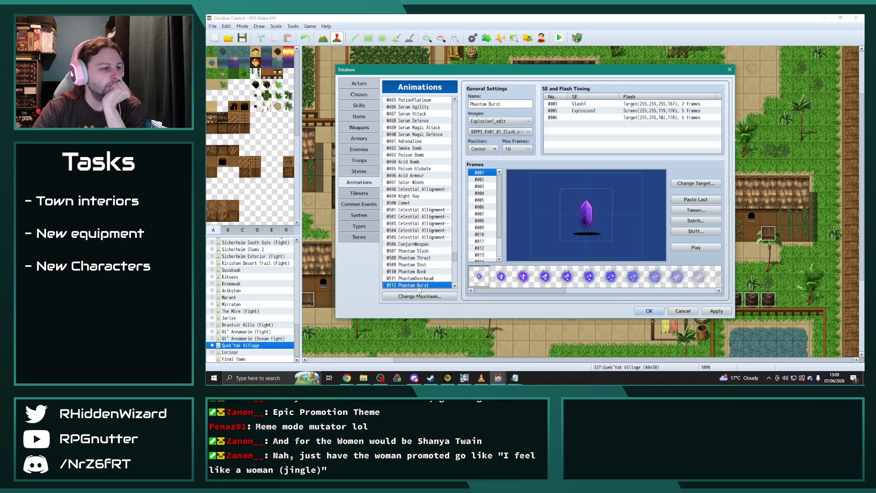
key("Down")
key("Down")
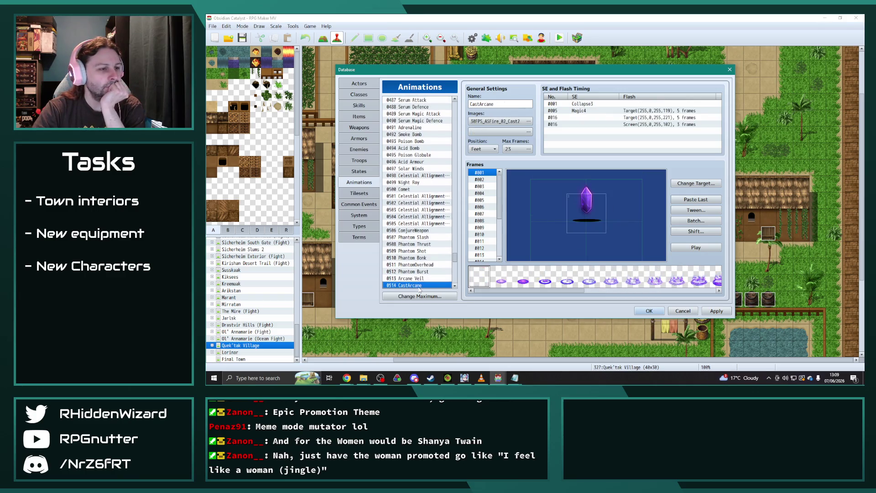
key("Down")
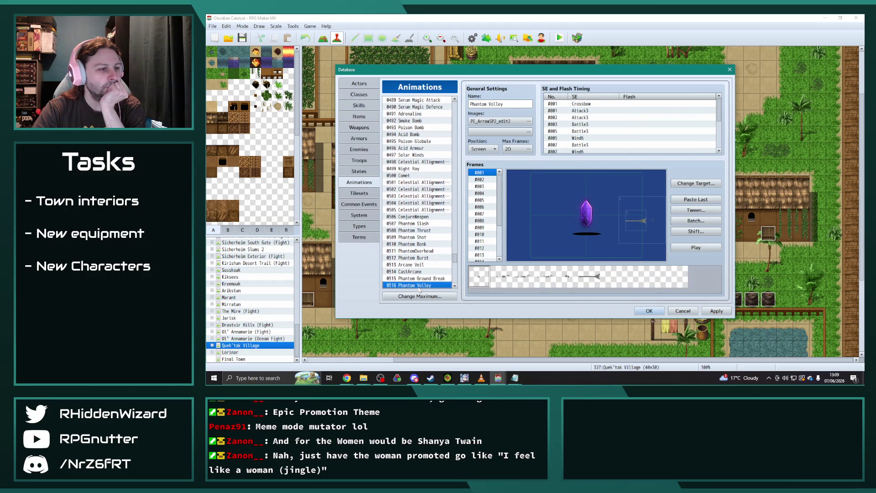
key("Down")
key("Down")
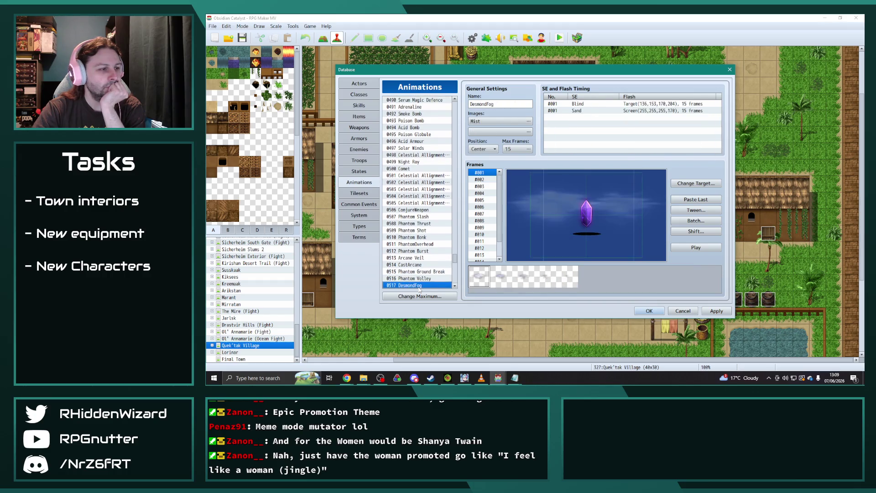
key("Up")
key("Down")
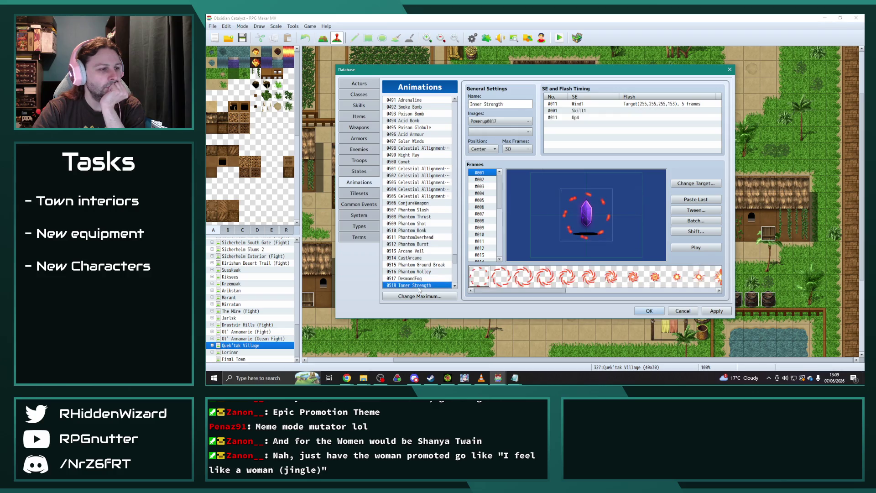
key("Down")
key("Down")
key("Down")
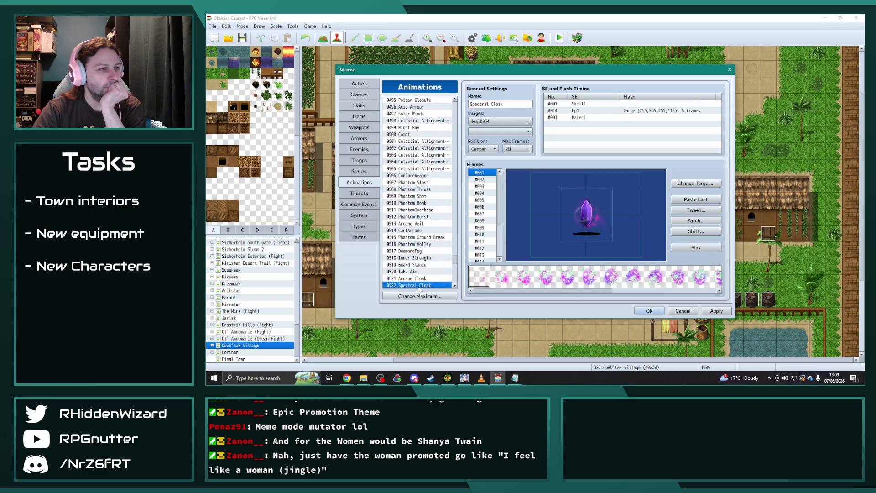
key("Down")
key("Down")
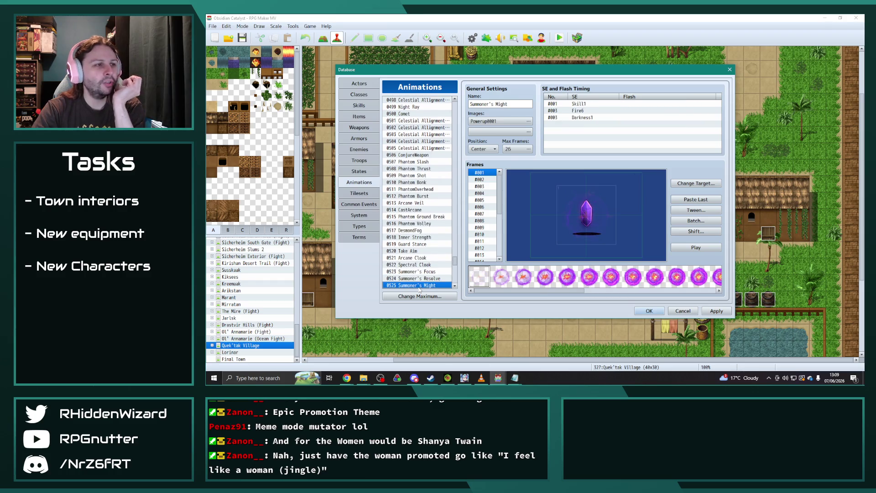
key("Down")
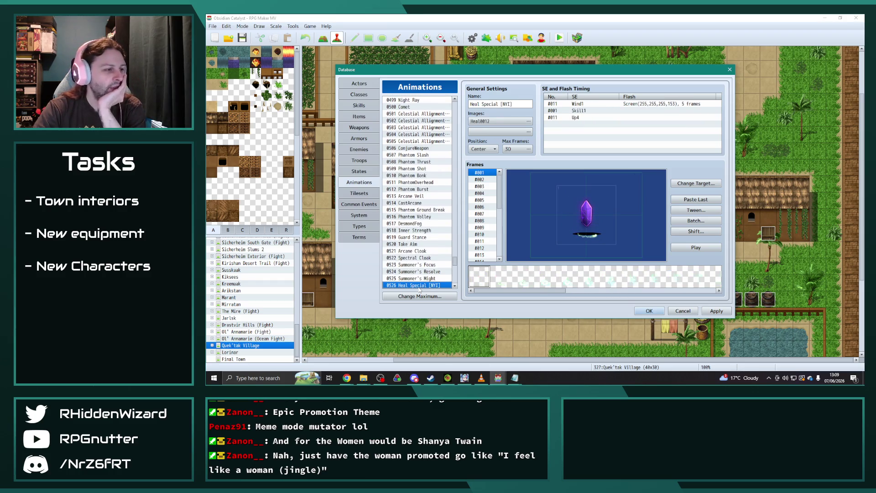
left_click(419, 288)
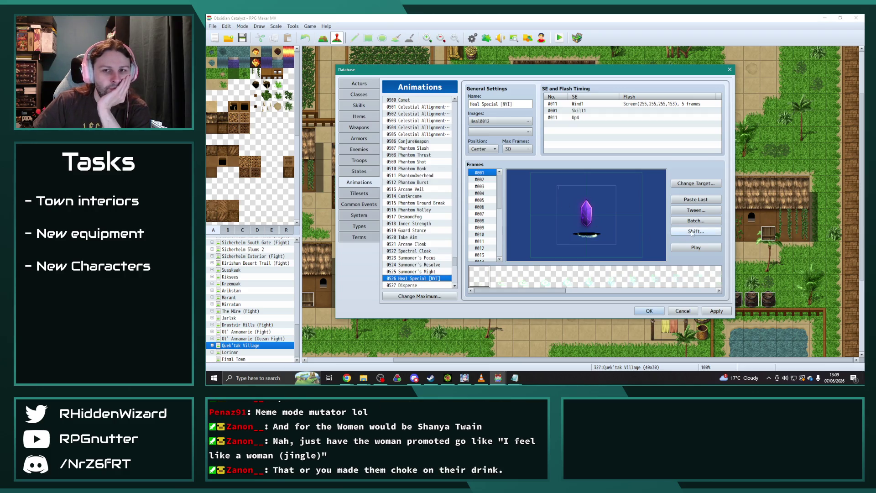
left_click(694, 247)
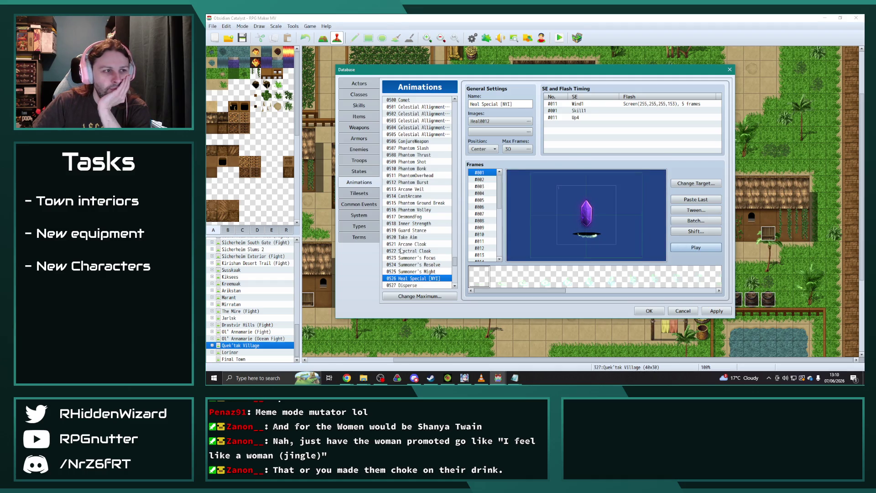
left_click(403, 285)
key("Up")
key("Down")
key("Down")
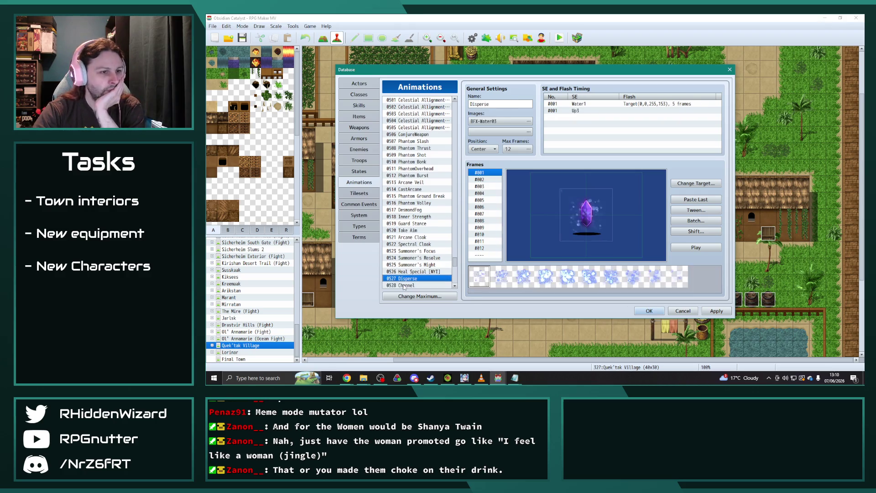
key("Up")
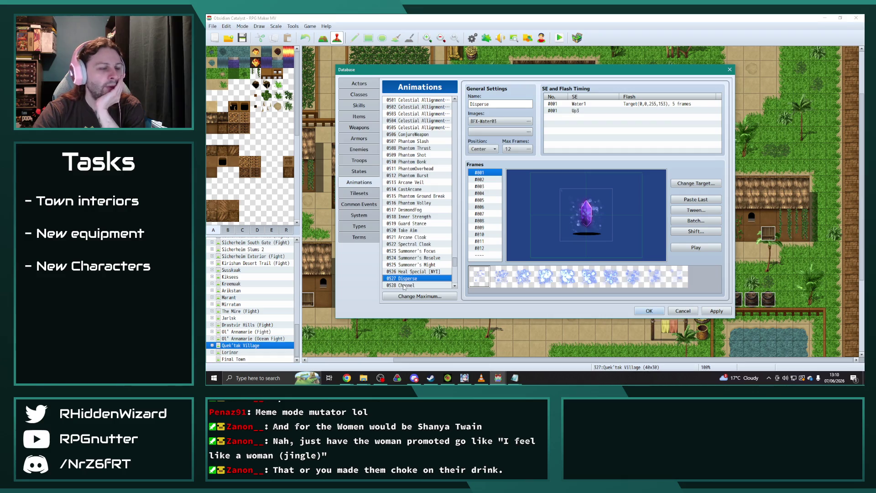
key("Down")
key("Down")
key("Down")
key("Down")
key("Down")
key("Down")
key("Down")
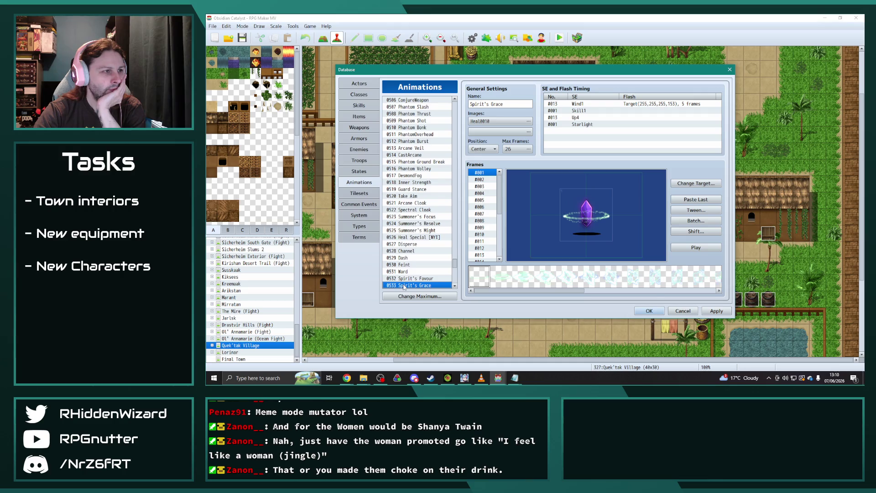
key("Down")
key("Down")
key("Down")
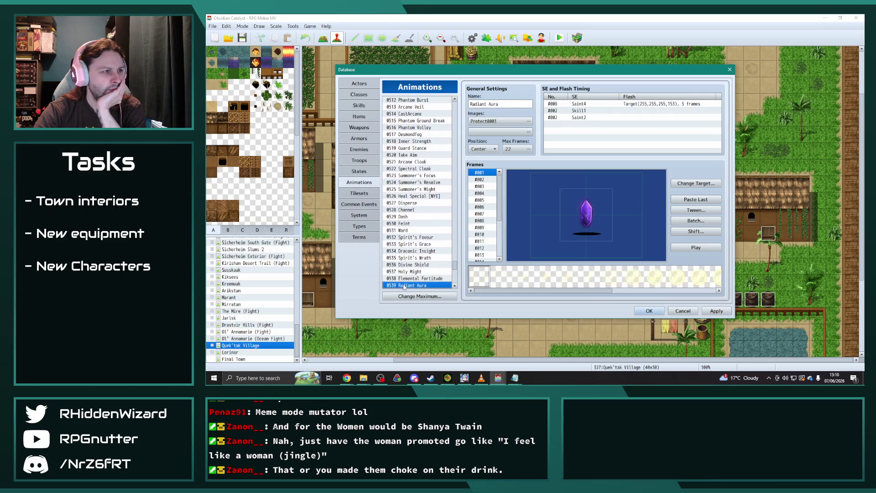
key("Down")
key("Down")
key("Down")
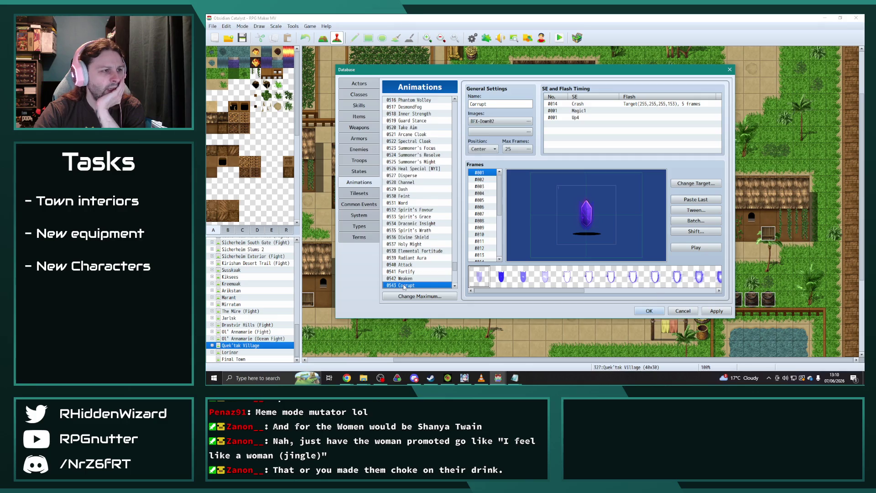
key("Up")
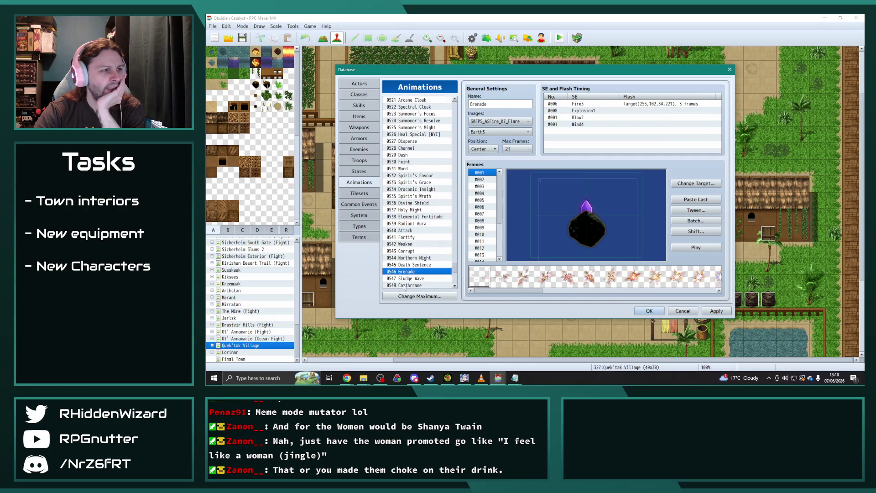
key("Down")
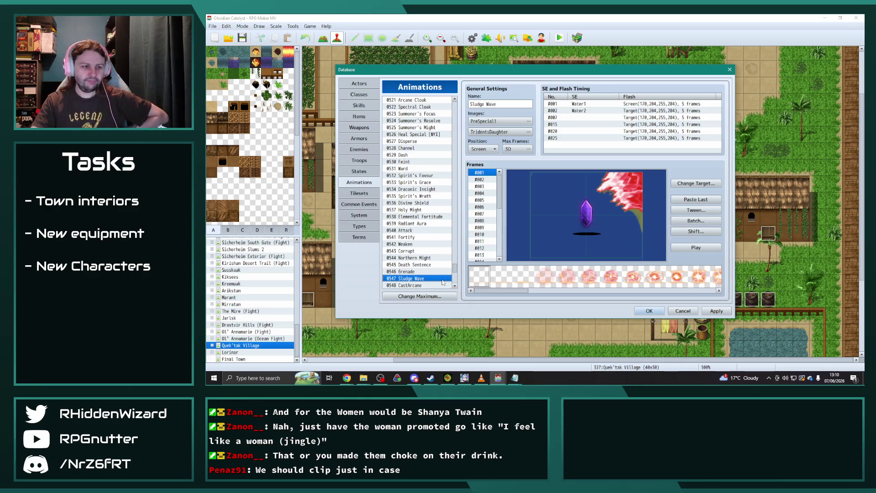
left_click(423, 286)
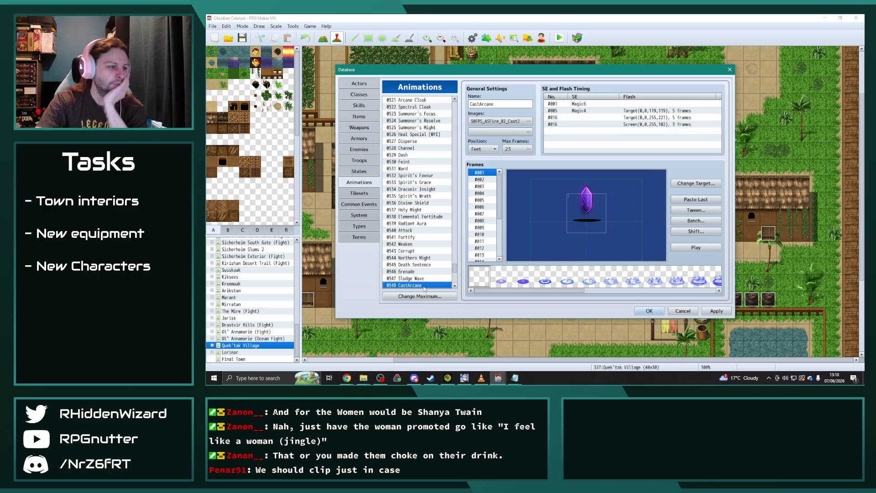
key("Down")
key("Down")
key("Up")
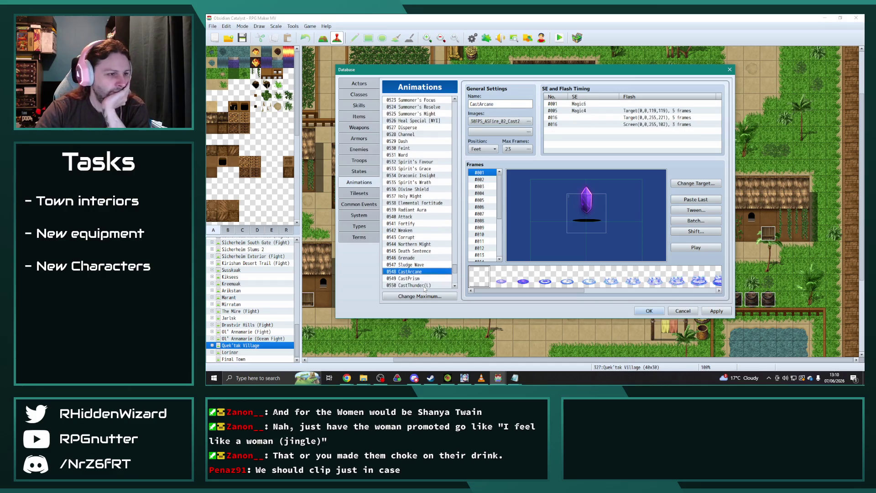
key("Down")
key("Down")
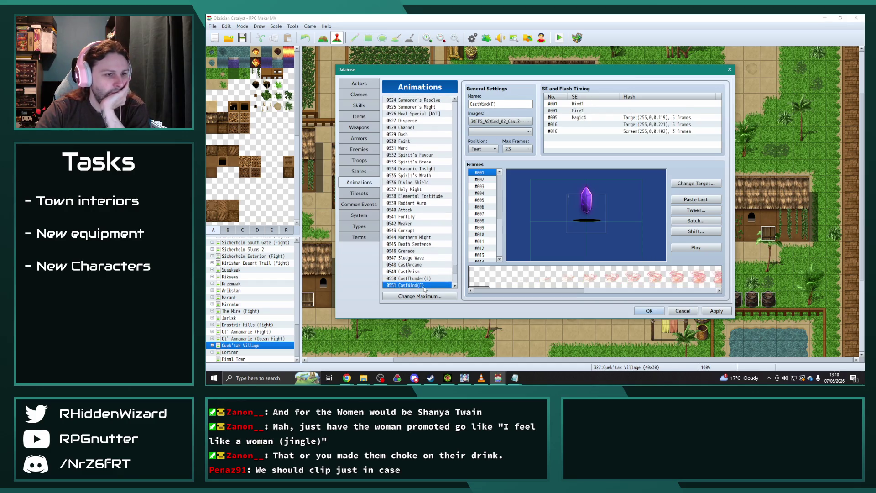
key("Down")
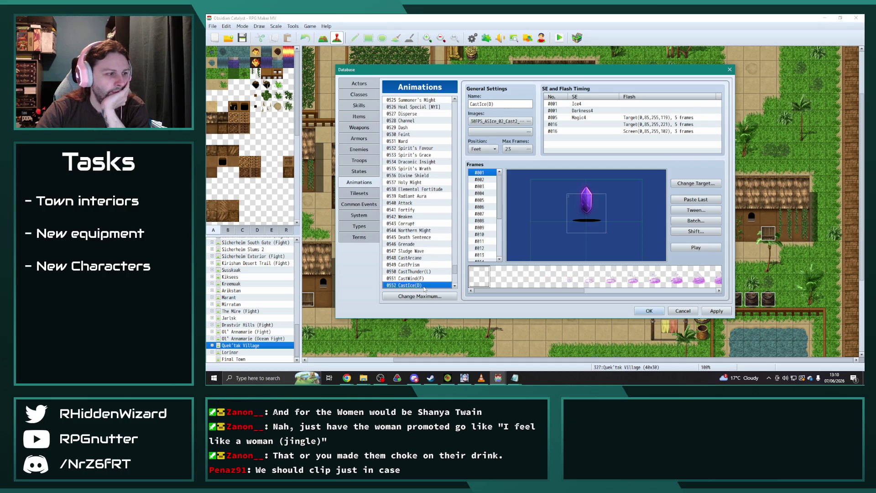
key("Down")
key("Up")
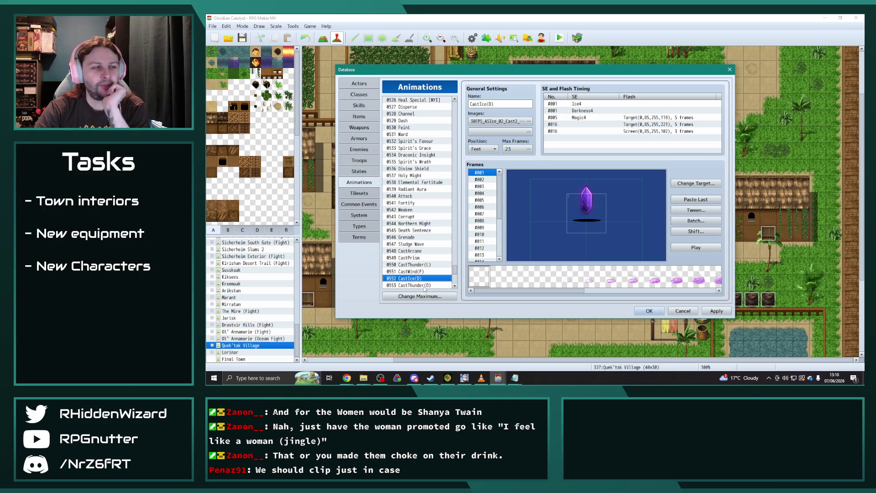
key("Down")
key("Down")
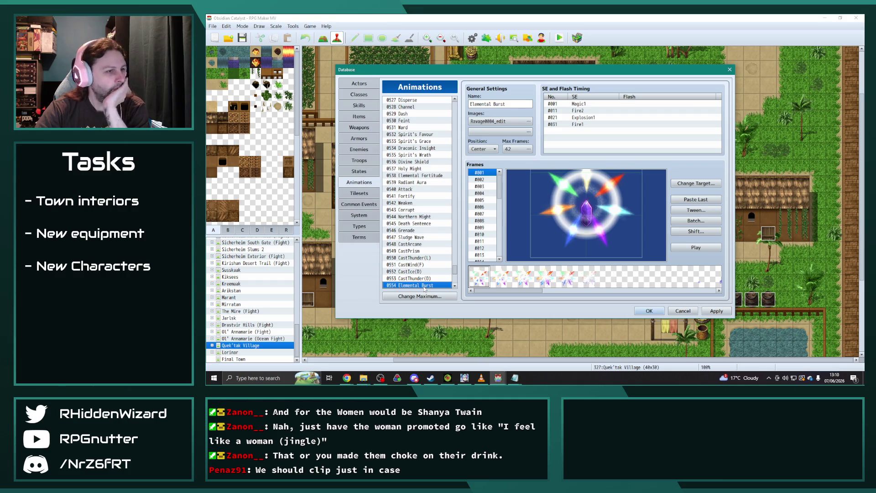
left_click(710, 247)
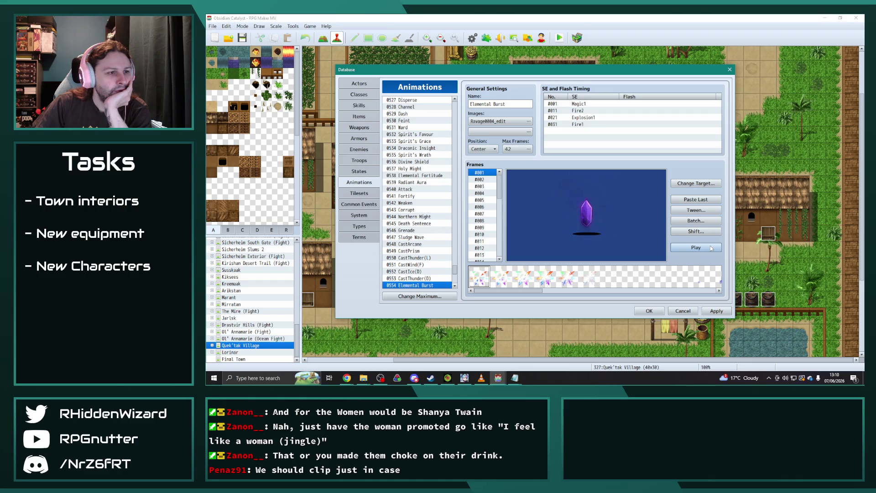
left_click(424, 286)
key("Down")
key("Down")
key("Down")
key("Down")
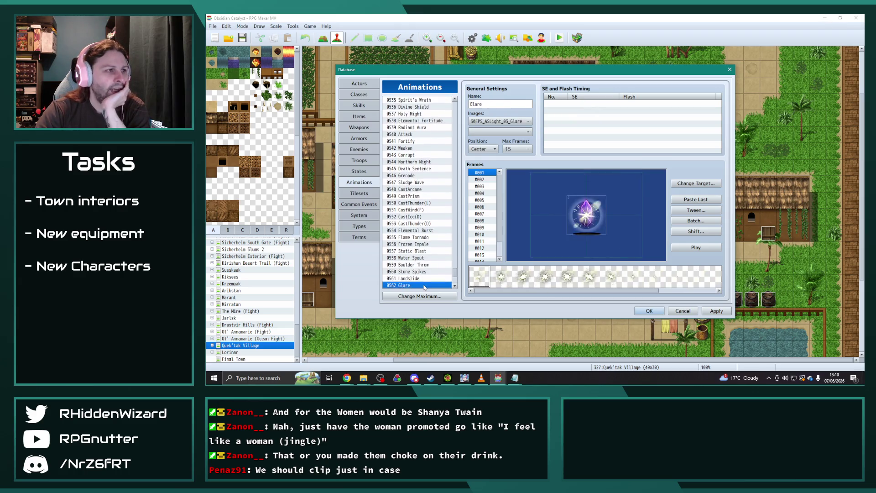
key("Down")
key("Down")
key("Down")
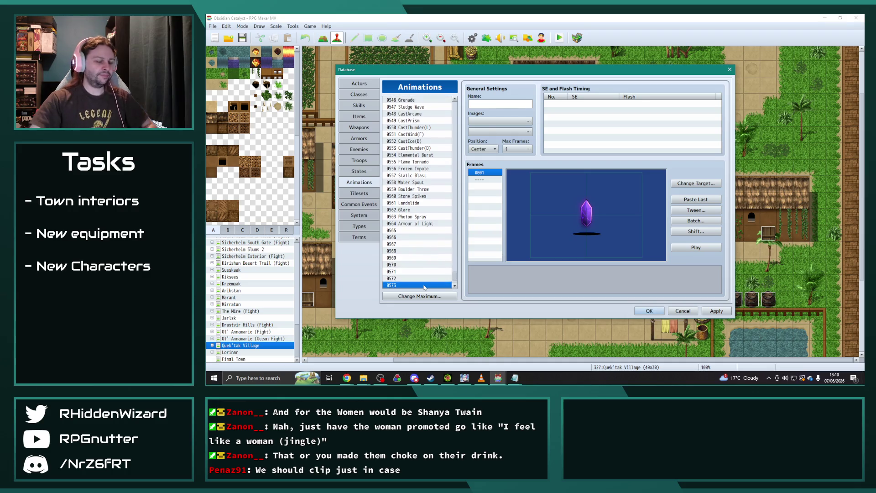
- Select the 004_Sting_30FPS animation in the Dark project's Animations database
left_click(498, 379)
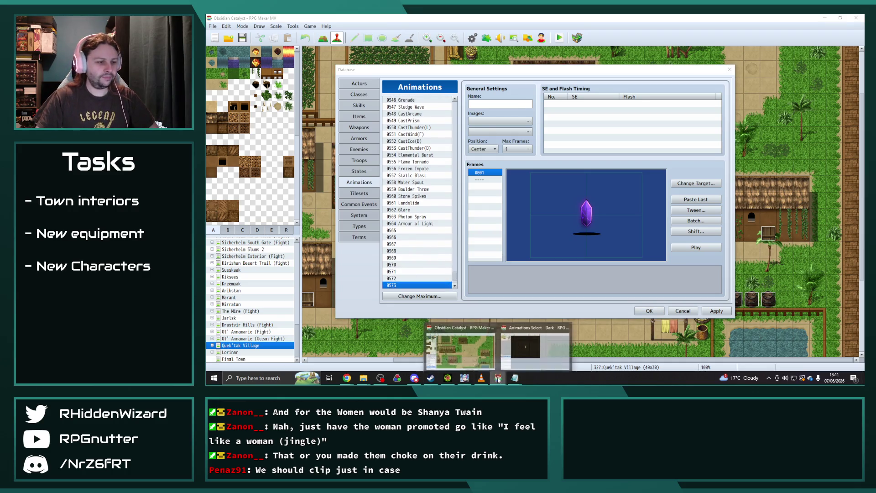
left_click(535, 348)
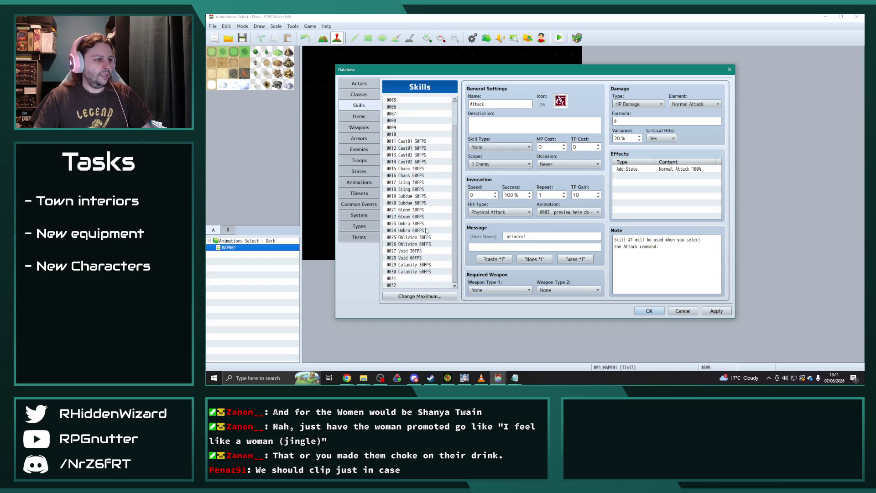
left_click(359, 182)
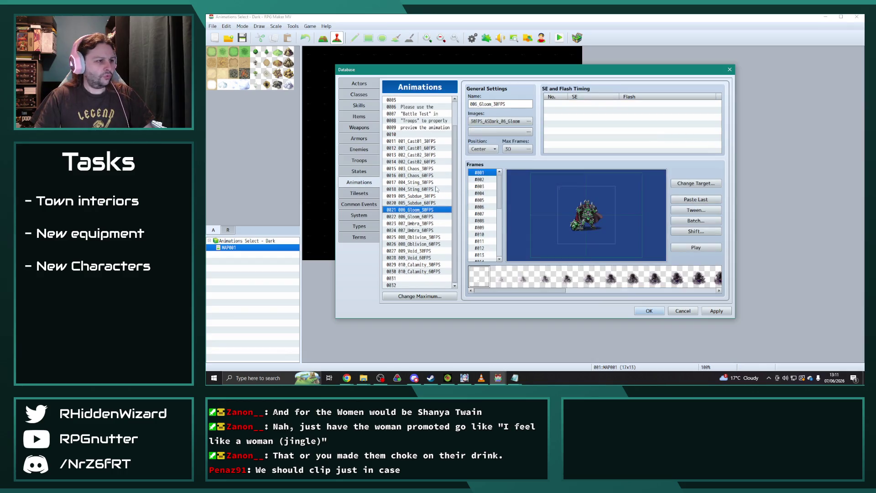
left_click(420, 182)
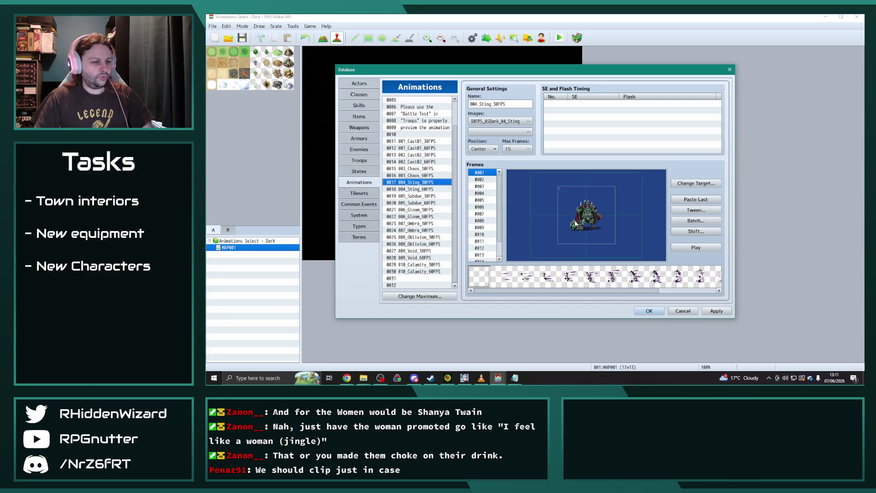
- Paste it into Obsidian Catalyst slot 0565, rename it Poison Bolts, and preview it
left_click(498, 377)
left_click(484, 360)
key("ctrl+v")
double_click(510, 104)
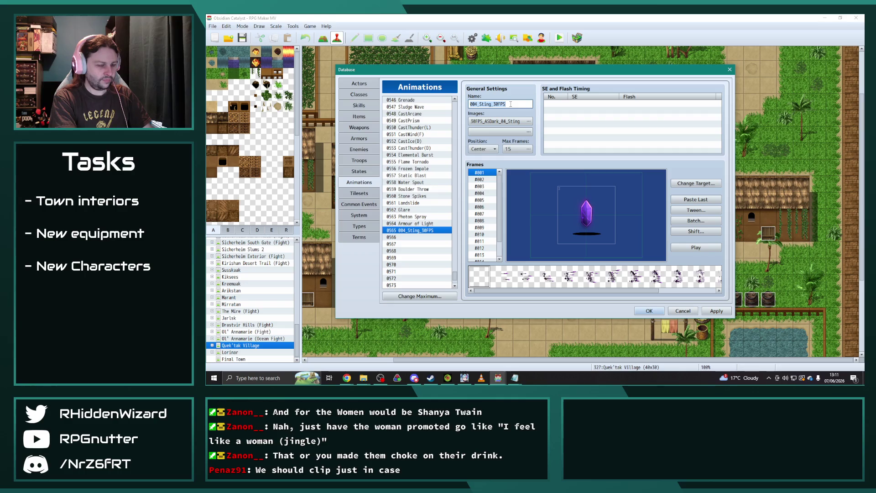
type("Poison")
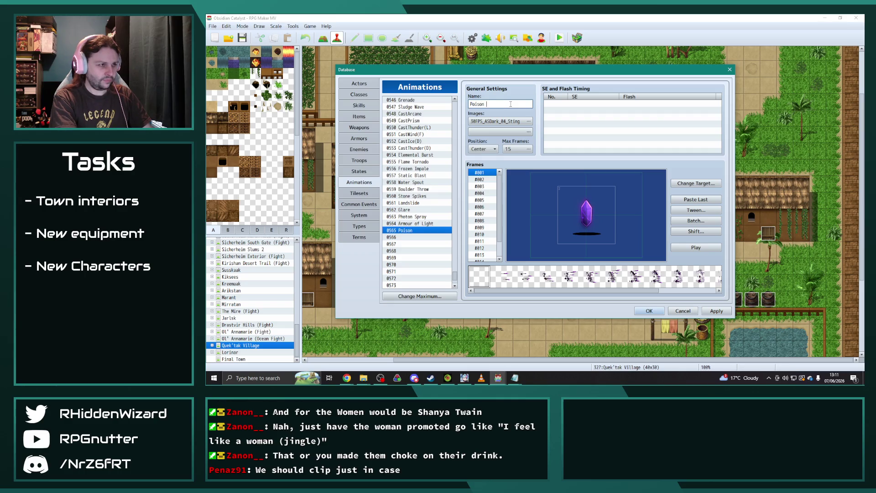
type("s")
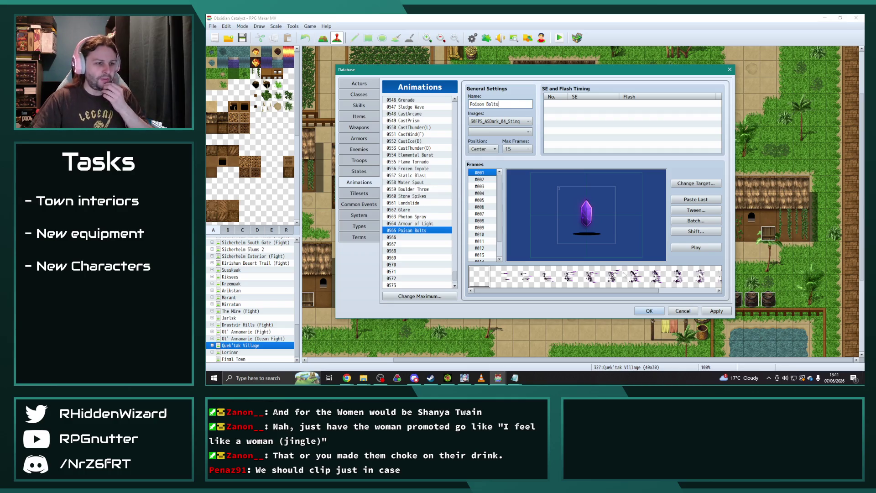
left_click(705, 249)
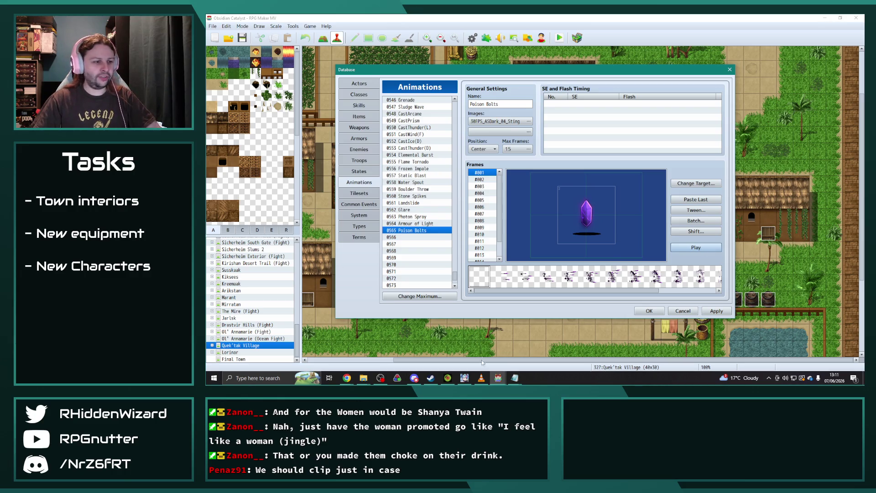
left_click(515, 377)
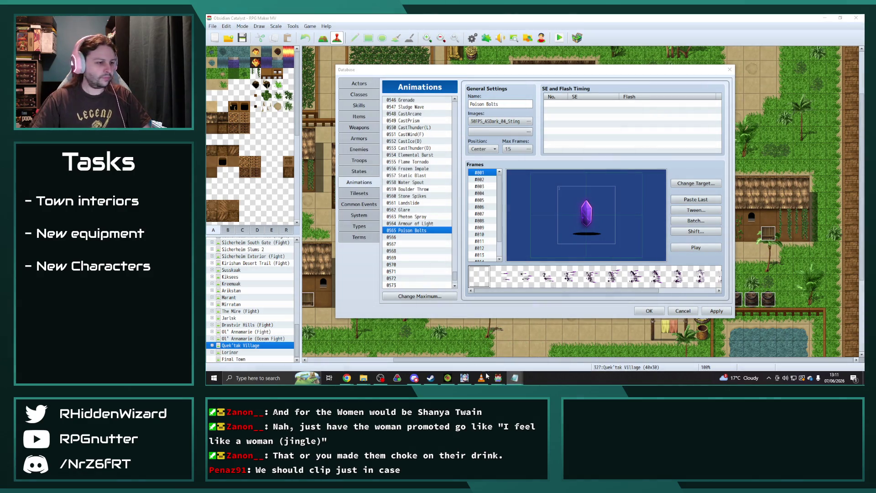
- Select and preview 005_Subdue_30FPS in the Dark project
mouse_move(497, 378)
left_click(498, 345)
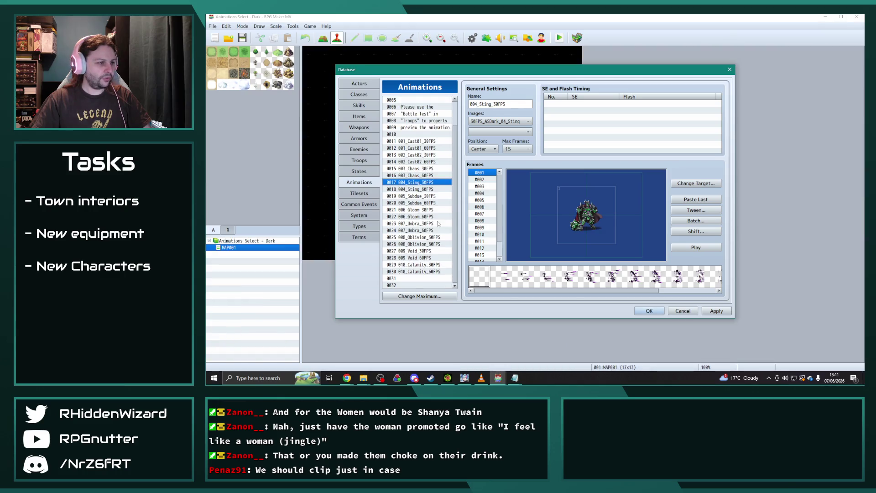
left_click(420, 196)
left_click(700, 248)
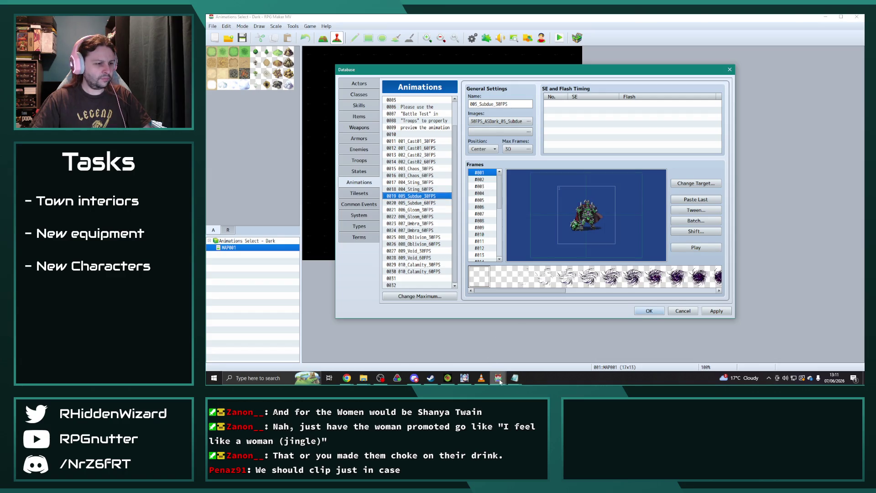
- In Obsidian Catalyst, rename animation 0566 to Withing Flames and preview it twice
left_click(456, 347)
double_click(518, 103)
type("Within")
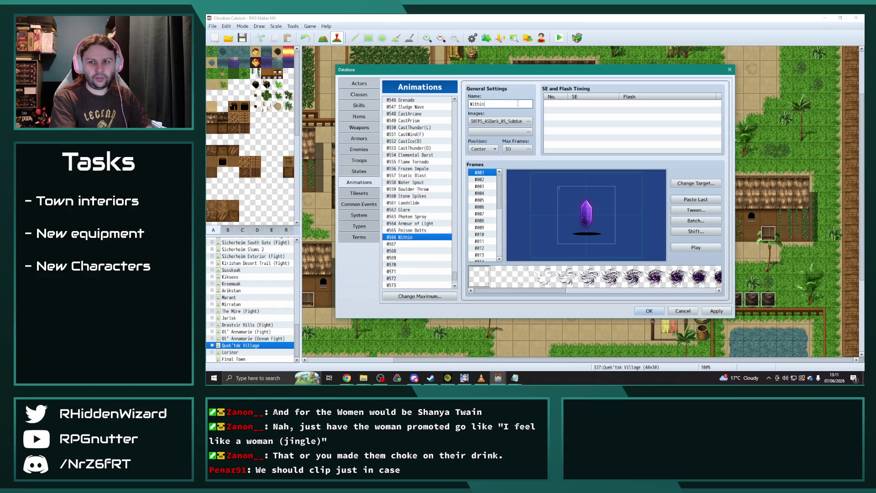
type("i")
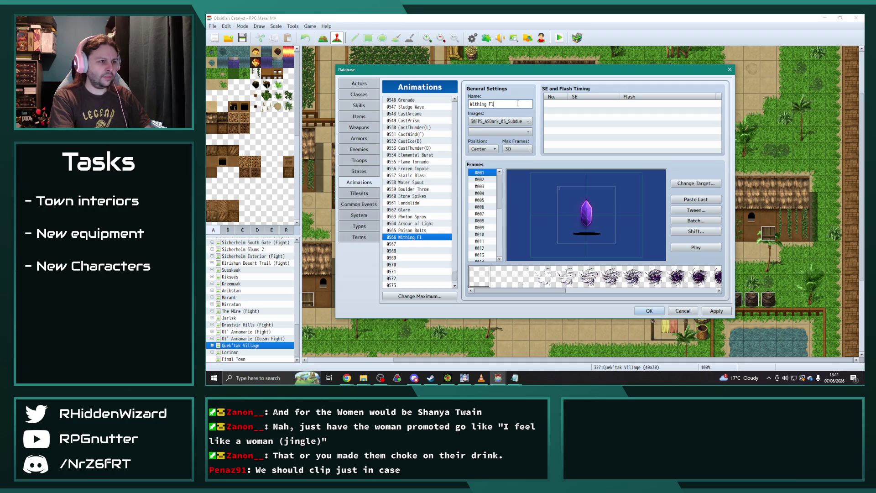
type("es")
left_click(695, 247)
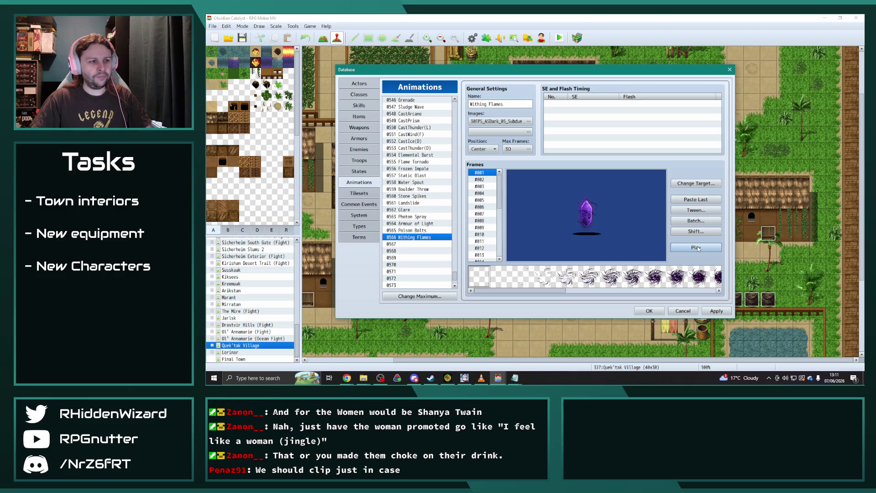
left_click(695, 248)
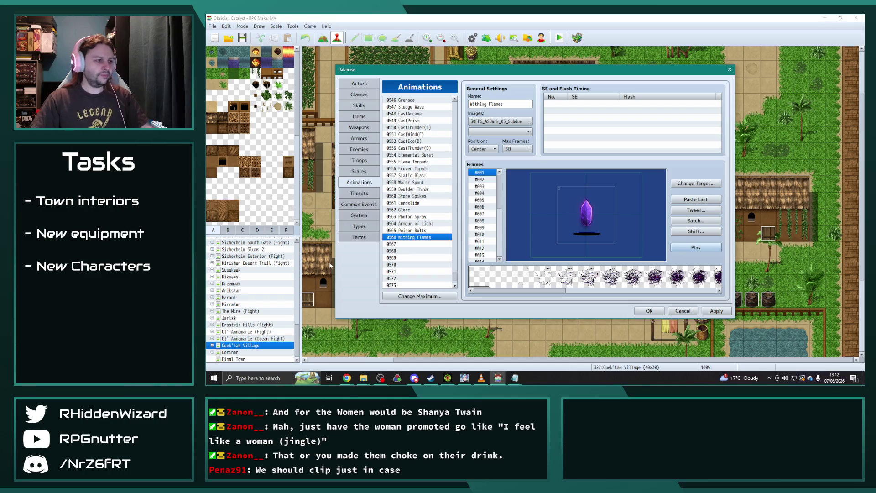
mouse_move(498, 378)
left_click(524, 347)
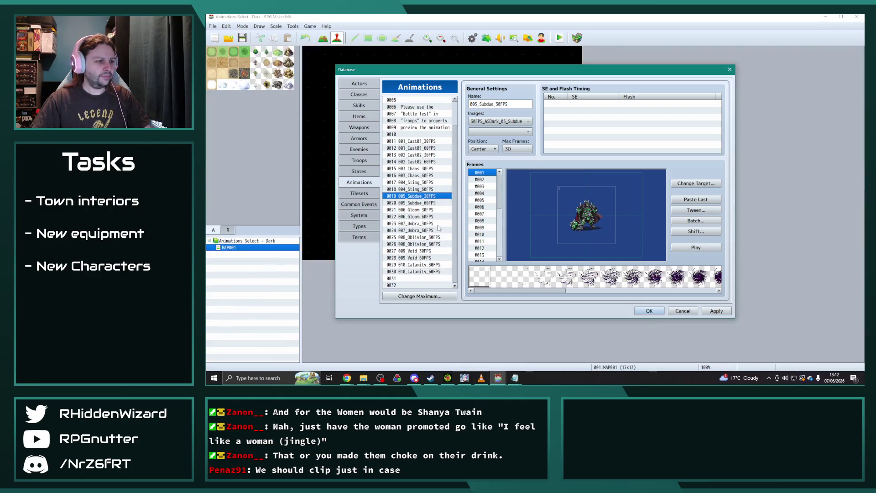
- Preview 006_Gloom_30FPS in the Dark project and paste it into empty slot 0567
left_click(427, 210)
left_click(707, 250)
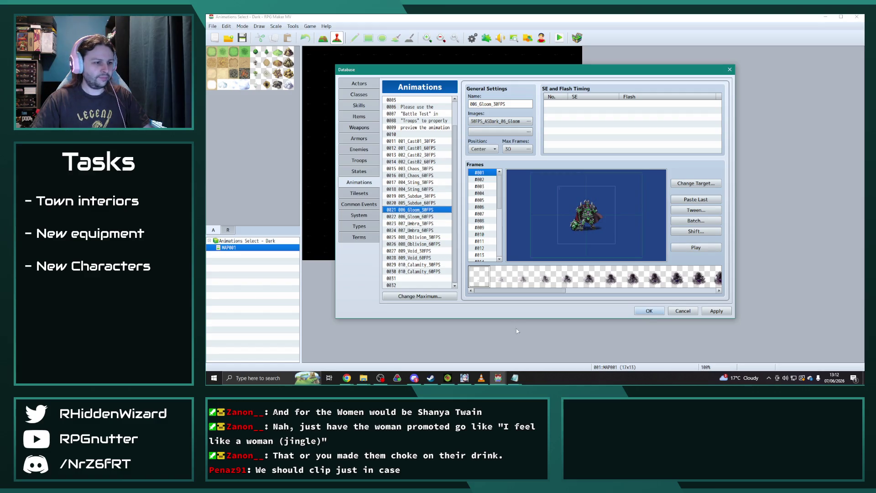
left_click(499, 379)
left_click(473, 349)
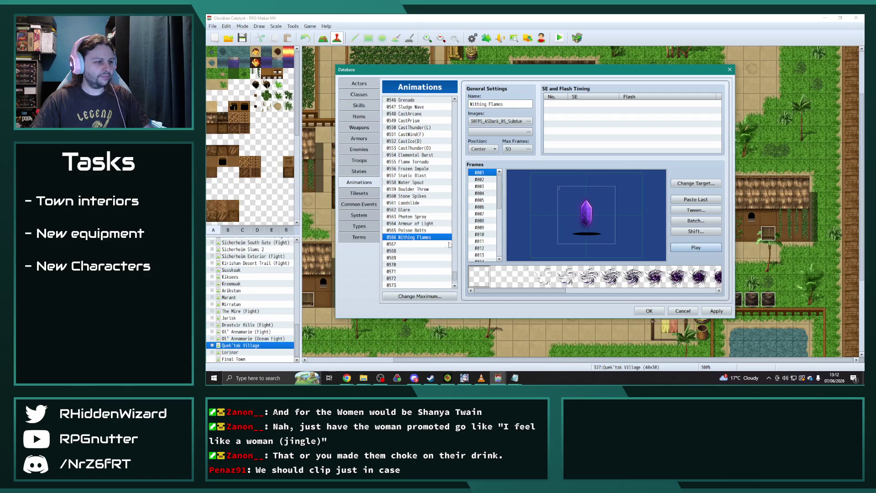
left_click(417, 245)
key("ctrl+v")
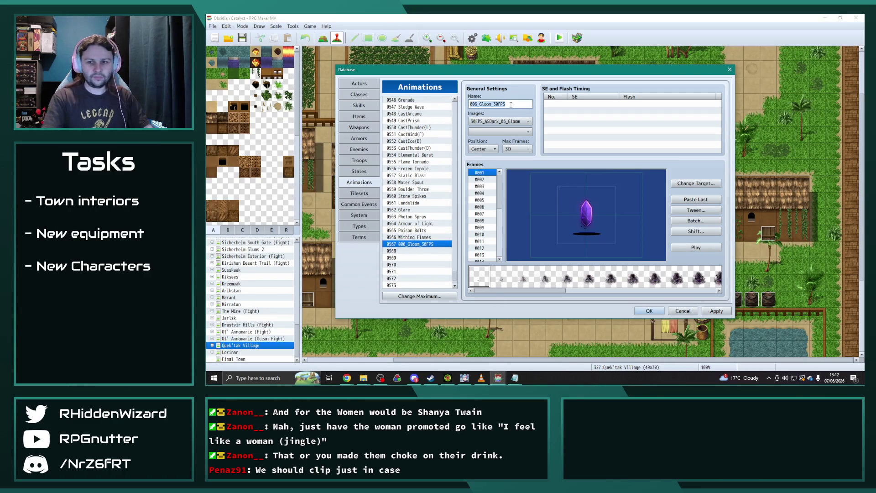
- Rename animation 0567 to Nightmare Mist, preview it, then close the Dark project's Database
double_click(511, 104)
type("Nightm")
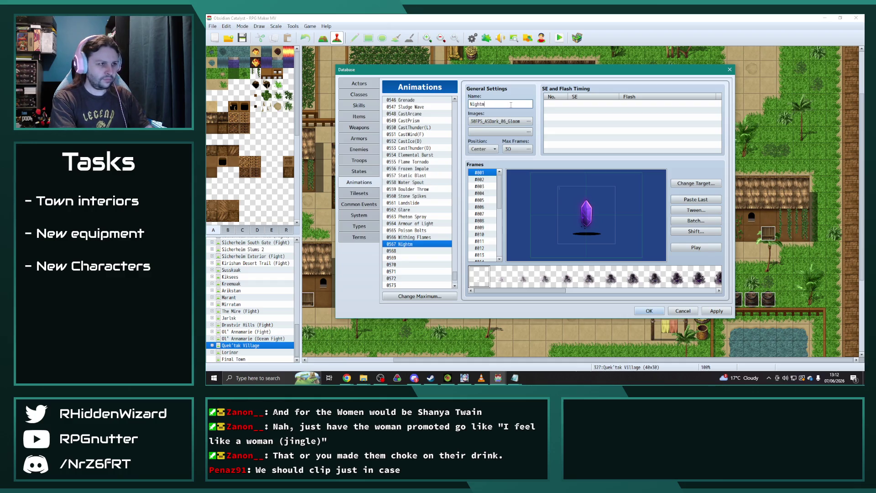
type("t")
left_click(687, 248)
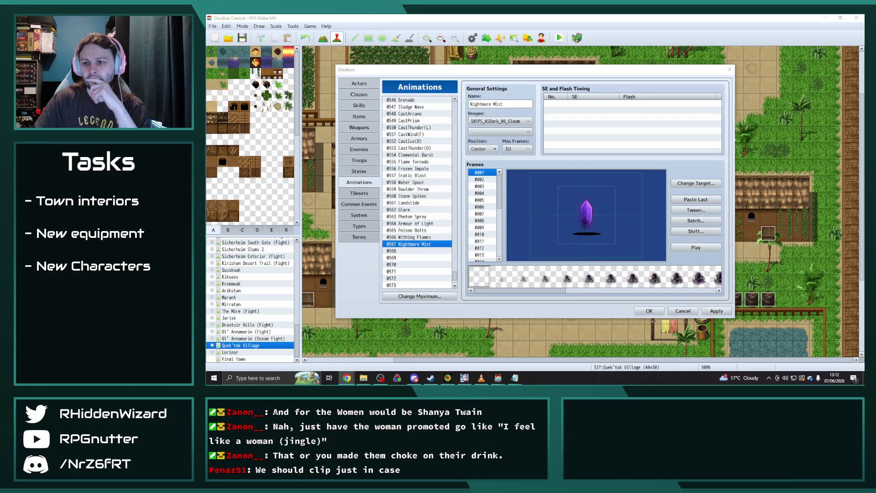
key("alt+Tab")
left_click(730, 69)
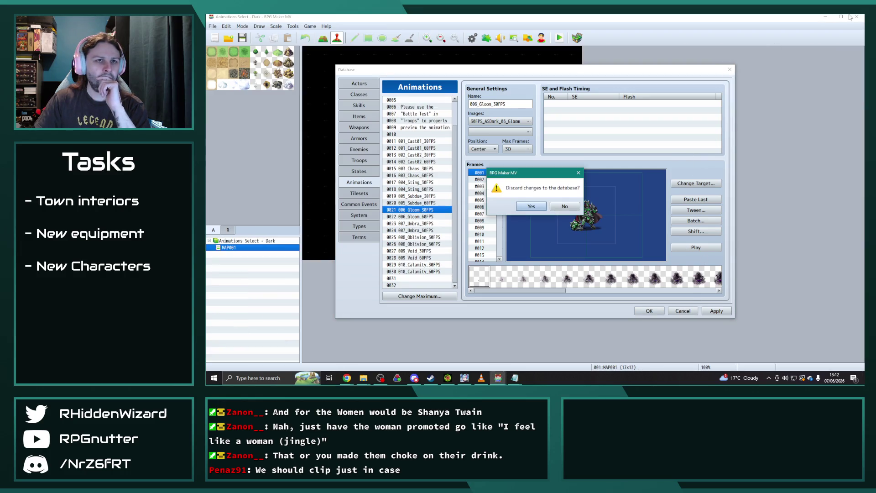
- Discard the Dark project's changes, close it, and go up to the DLC folders in Explorer
left_click(531, 206)
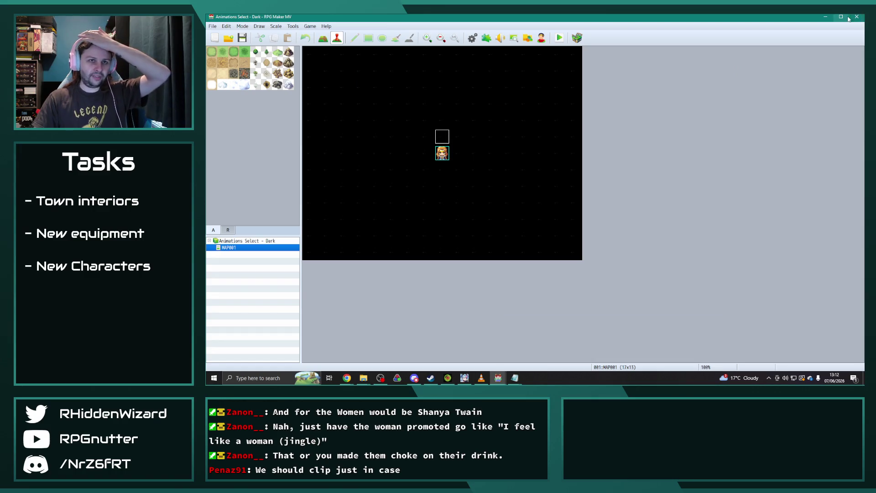
left_click(856, 17)
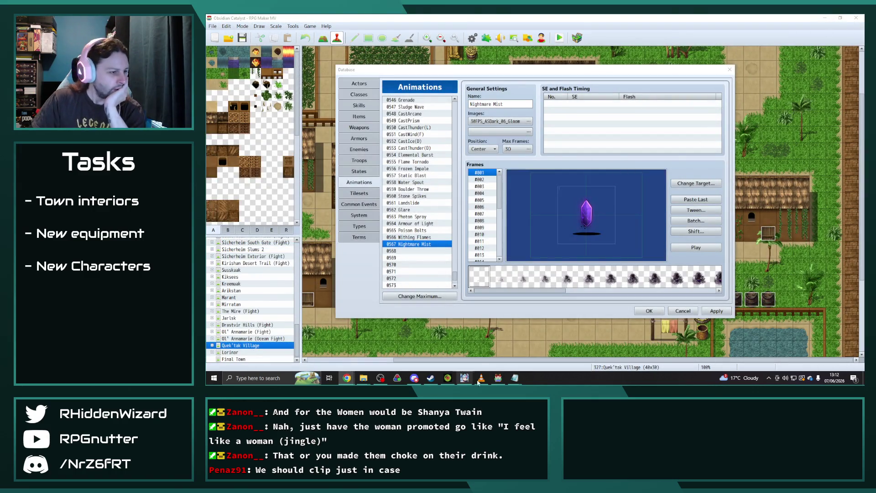
mouse_move(363, 378)
left_click(362, 360)
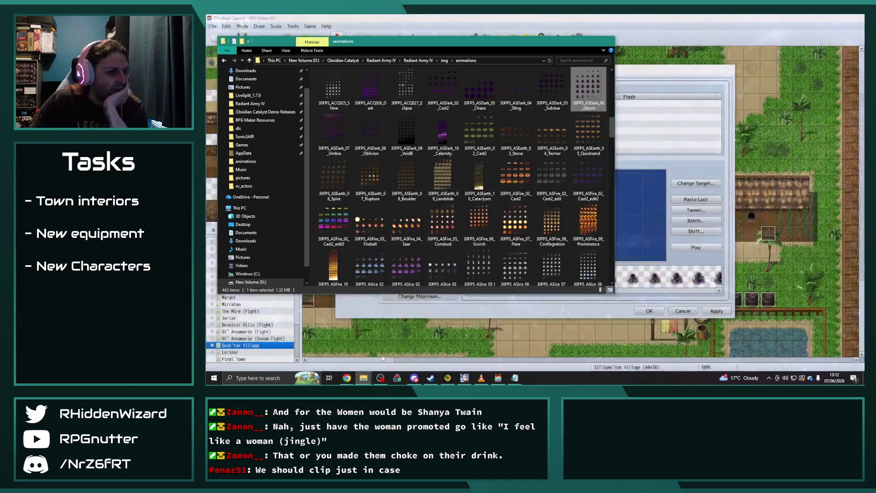
left_click(395, 349)
left_click(551, 100)
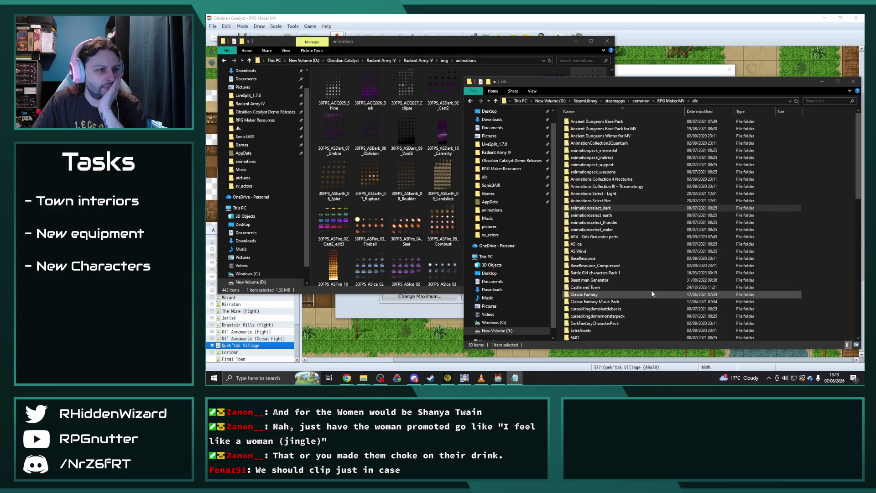
- Open dlc > Quintessence Animations > Demo Project and launch its Game project
scroll(652, 286, "down", 5)
scroll(652, 287, "down", 10)
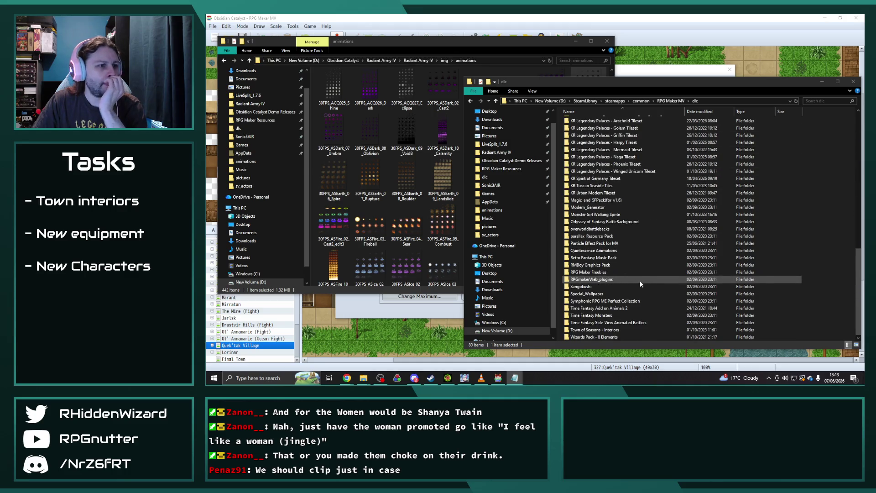
double_click(607, 251)
double_click(593, 135)
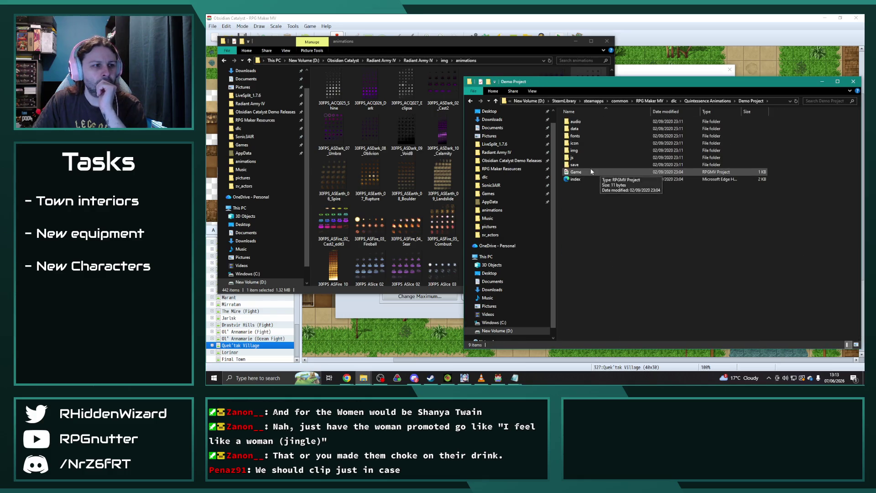
double_click(589, 173)
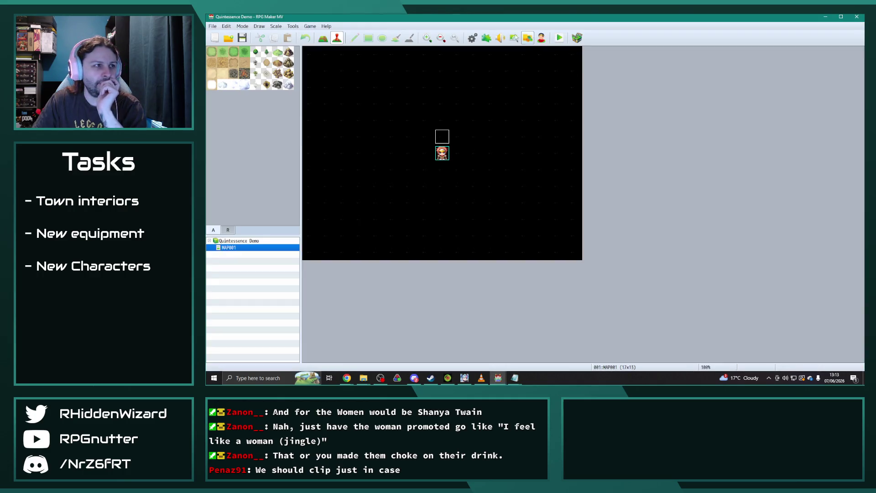
- Open the Quintessence Demo Database's Animations and inspect 001_Slash1_30FPS, then 002_Slash2_30FPS
left_click(473, 38)
left_click(360, 182)
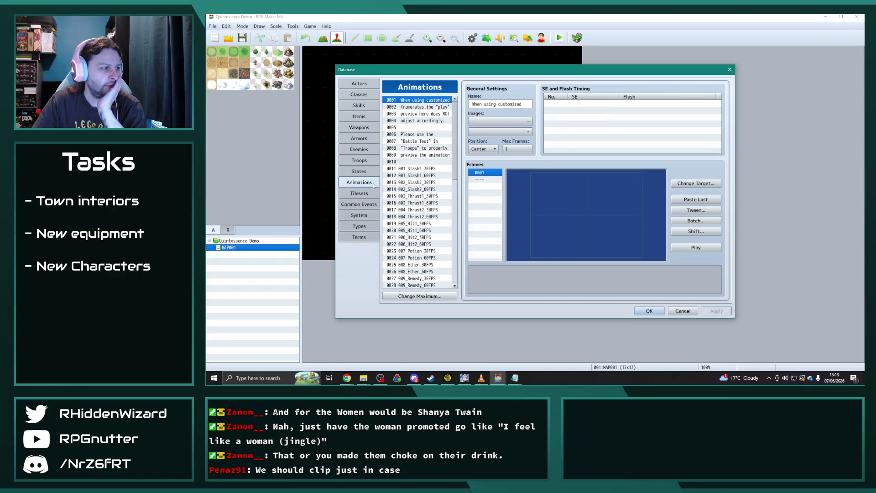
scroll(441, 192, "down", 2)
scroll(427, 200, "down", 2)
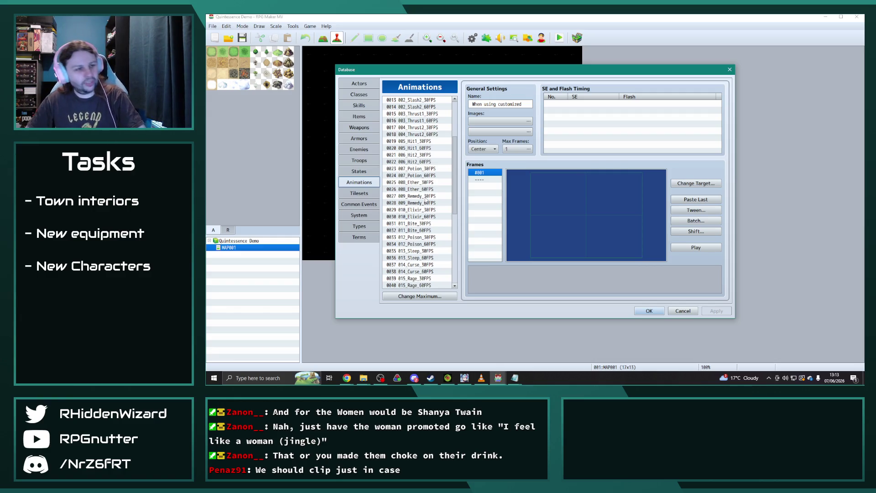
scroll(406, 182, "down", 8)
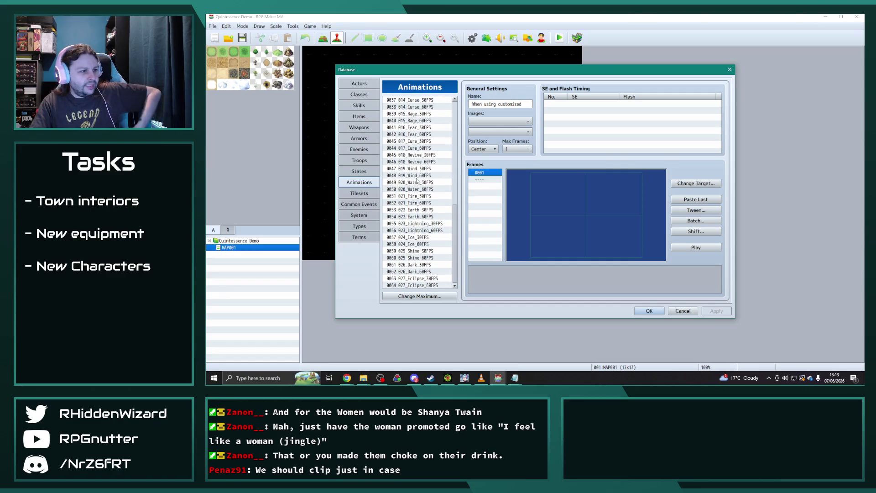
mouse_move(456, 240)
left_mouse_down()
mouse_move(463, 147)
mouse_move(425, 142)
left_mouse_up()
left_click(424, 142)
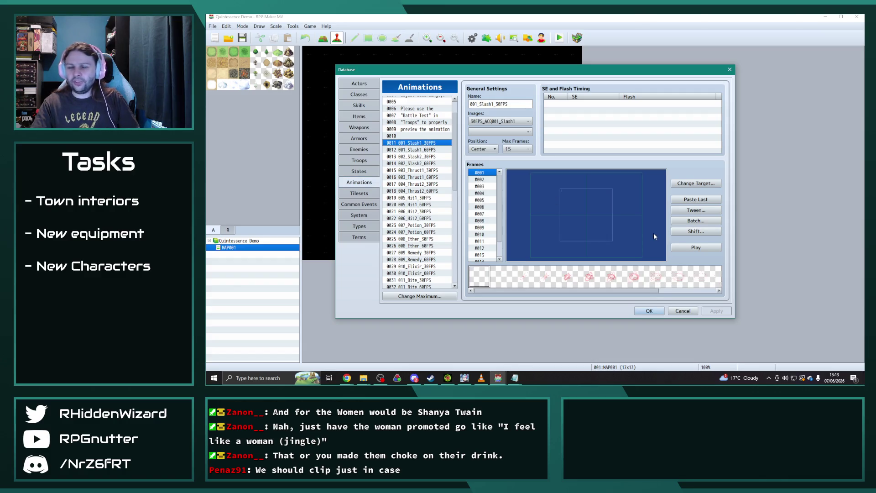
left_click(420, 156)
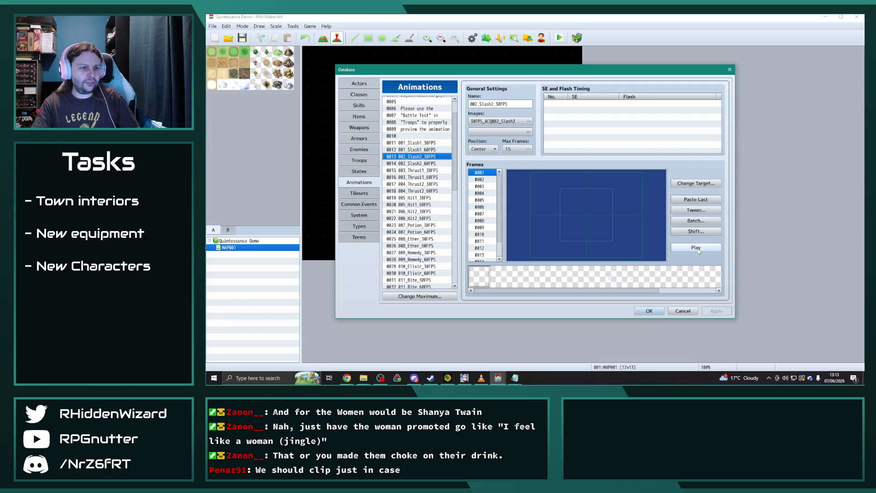
- Batch-scale all 002_Slash2_30FPS frames to 200% with Blend enabled, then play it
left_click(708, 221)
left_click(700, 227)
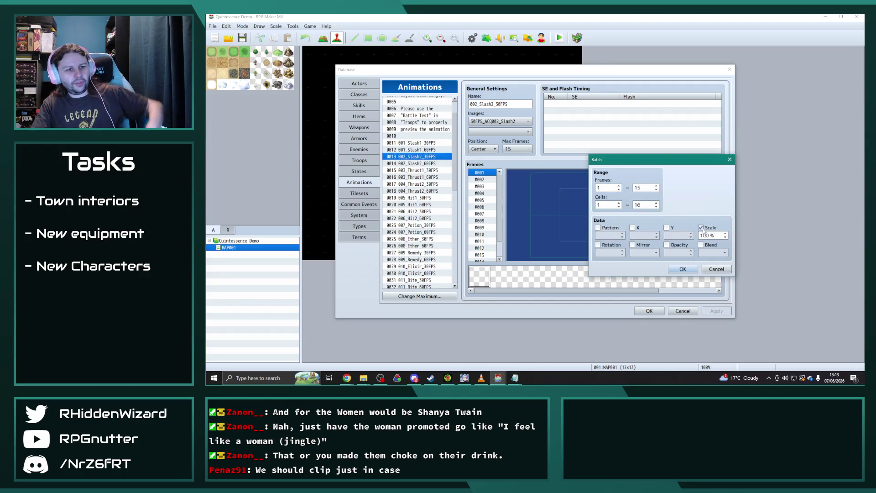
left_click(701, 245)
double_click(706, 235)
type("2")
left_click(684, 268)
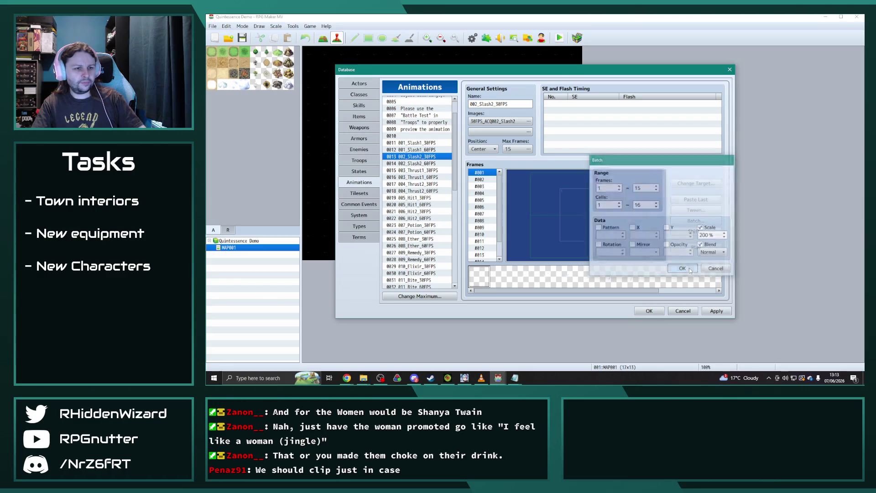
left_click(703, 247)
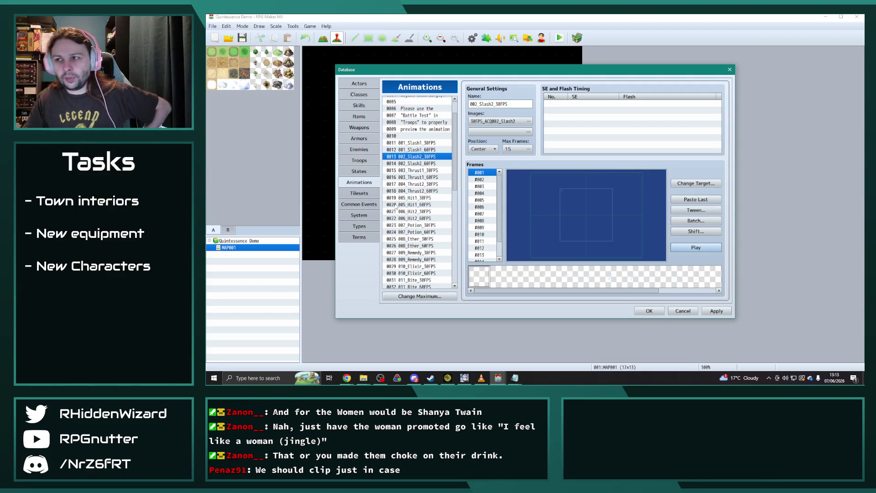
- Preview the 003_Thrust1_30FPS and 004_Thrust2_30FPS animations
left_click(411, 170)
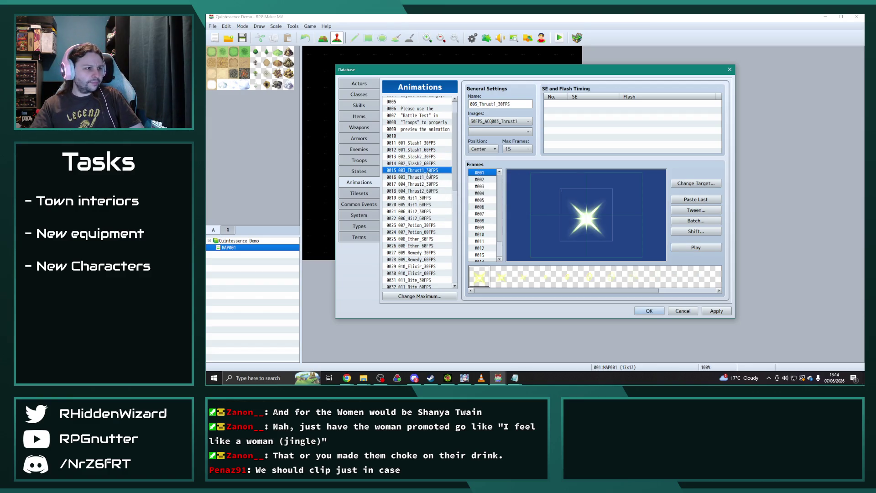
left_click(690, 249)
key("Down")
key("Down")
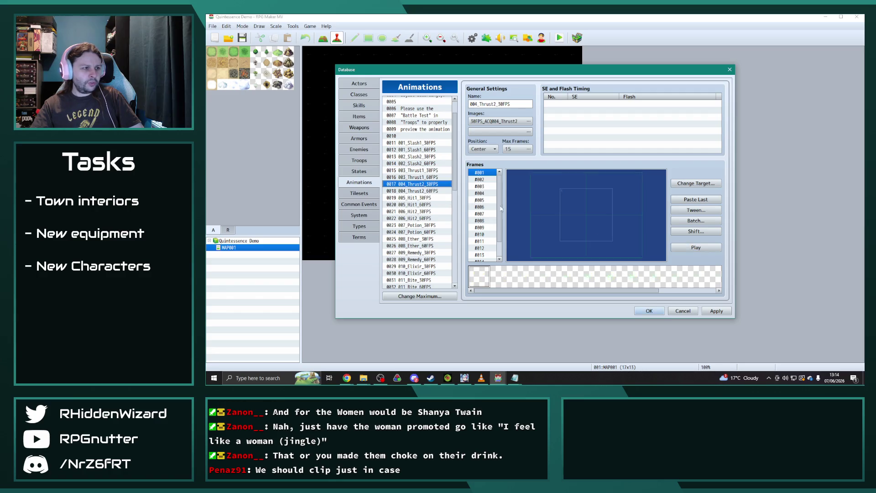
left_click(705, 248)
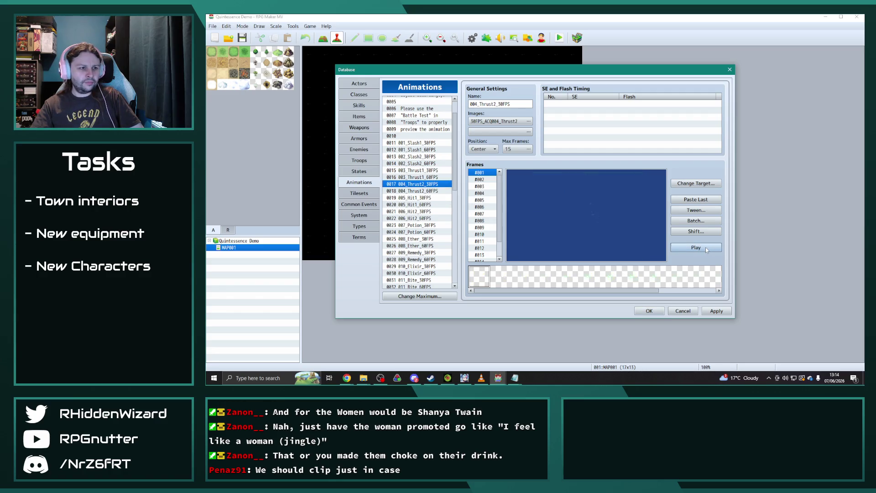
left_click(684, 248)
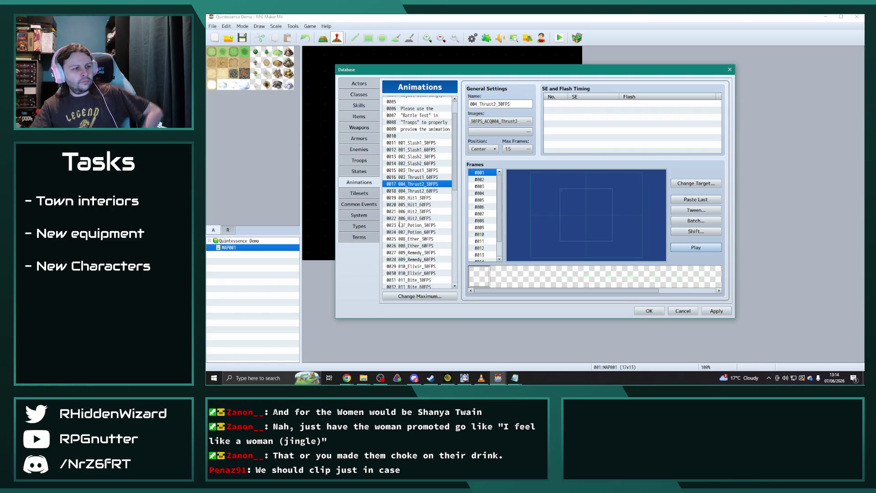
left_click(369, 378)
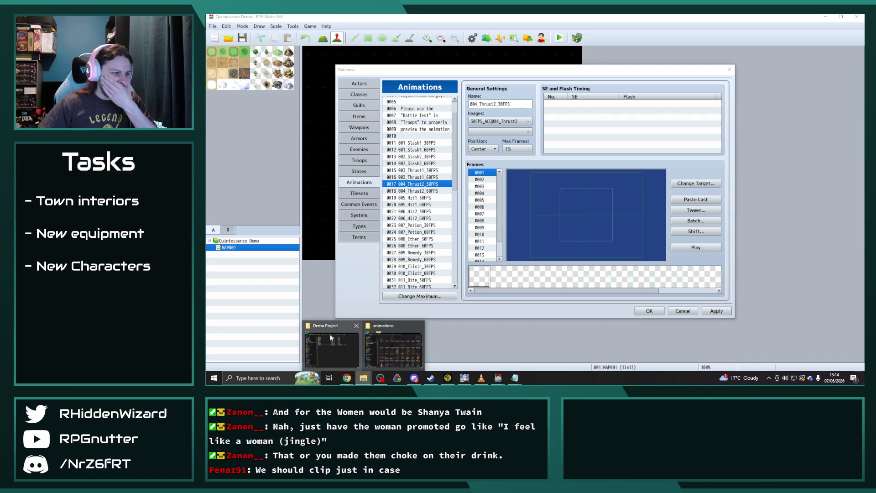
- Bring the Demo Project folder forward and open its img/animations folder
left_click(332, 342)
left_click(363, 378)
left_click(397, 342)
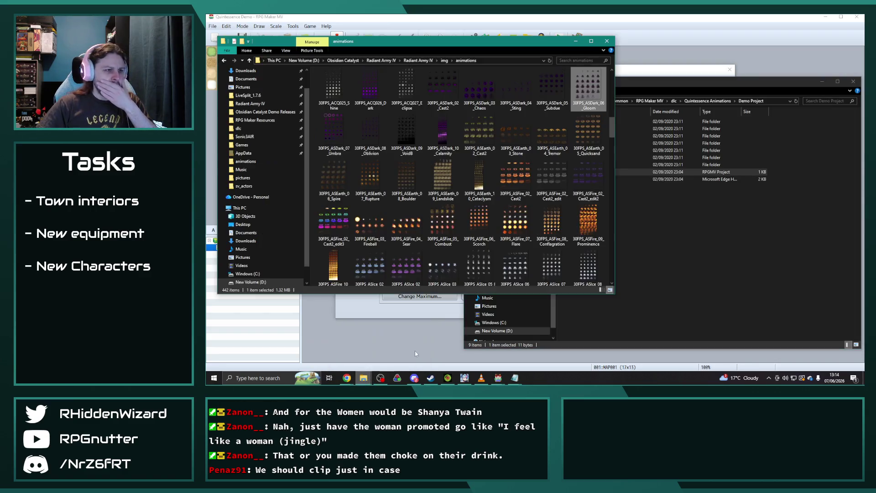
left_click(697, 246)
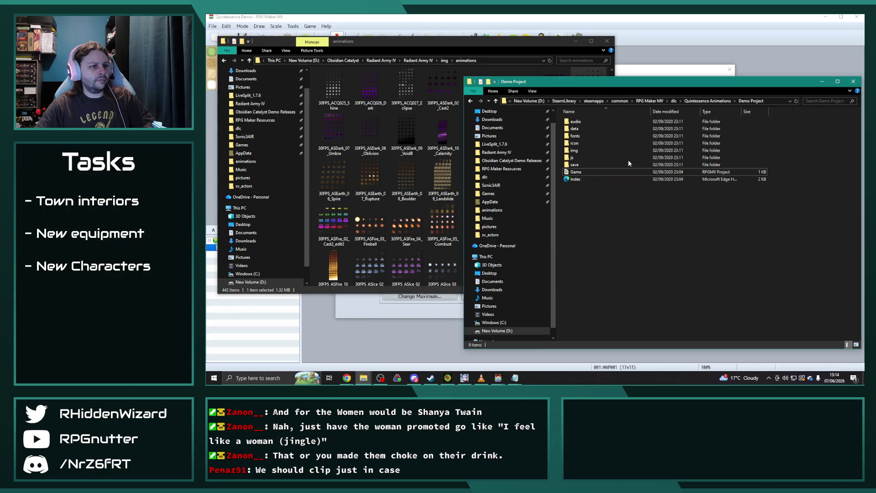
double_click(580, 149)
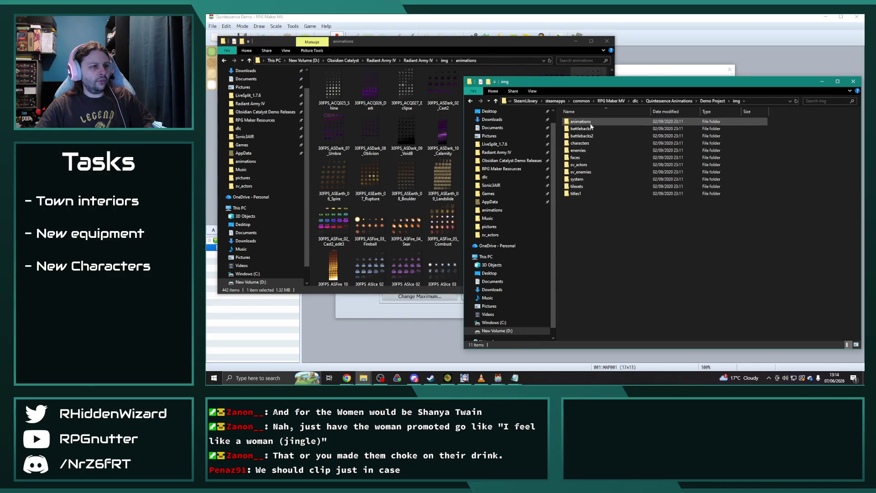
double_click(581, 121)
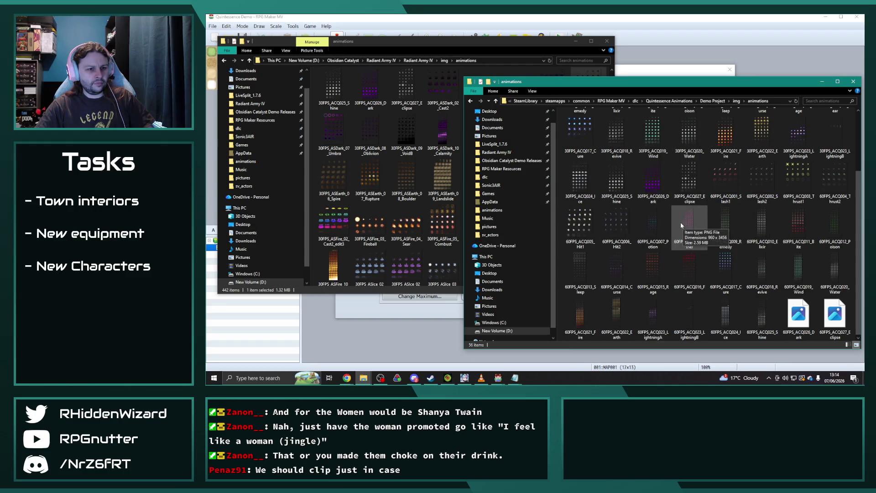
- Paste the Thrust2 image into the animations folder, skipping replacement of the existing file
scroll(677, 219, "down", 2)
left_click(695, 136)
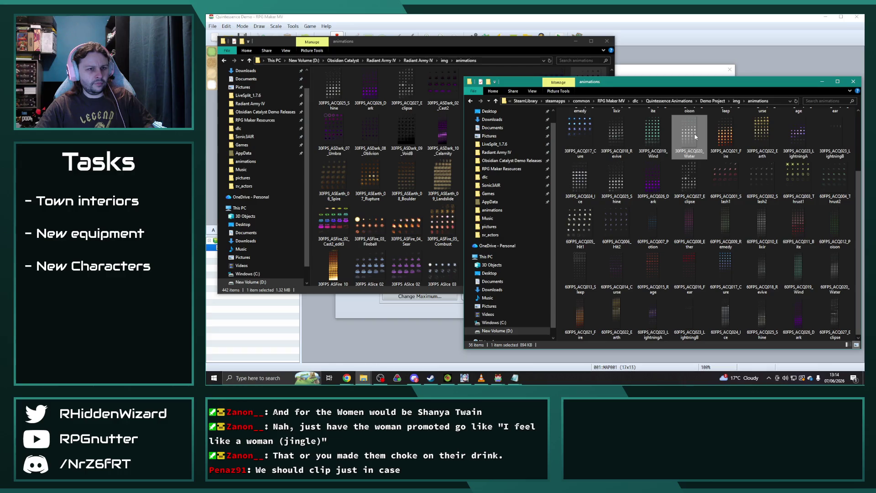
scroll(699, 165, "up", 2)
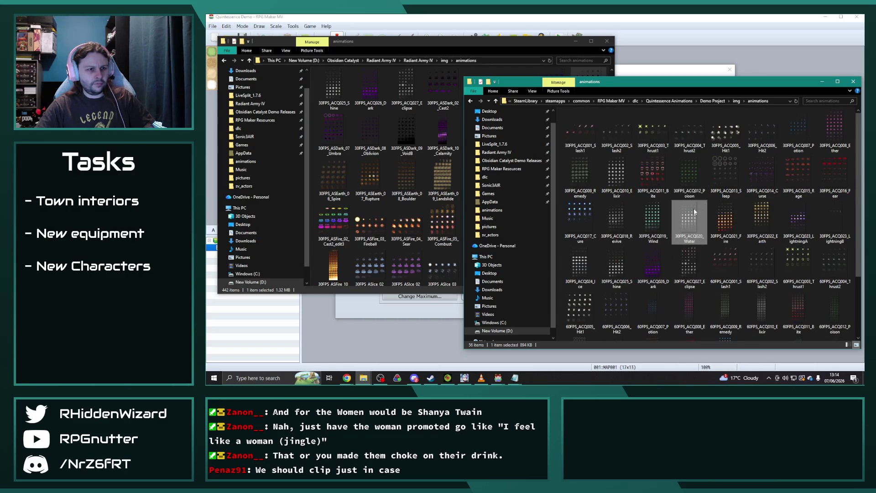
mouse_move(694, 211)
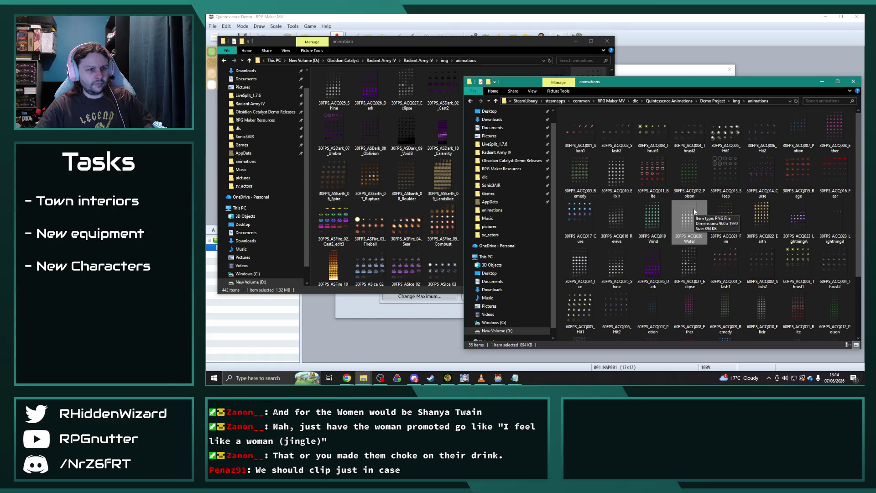
left_click(682, 129)
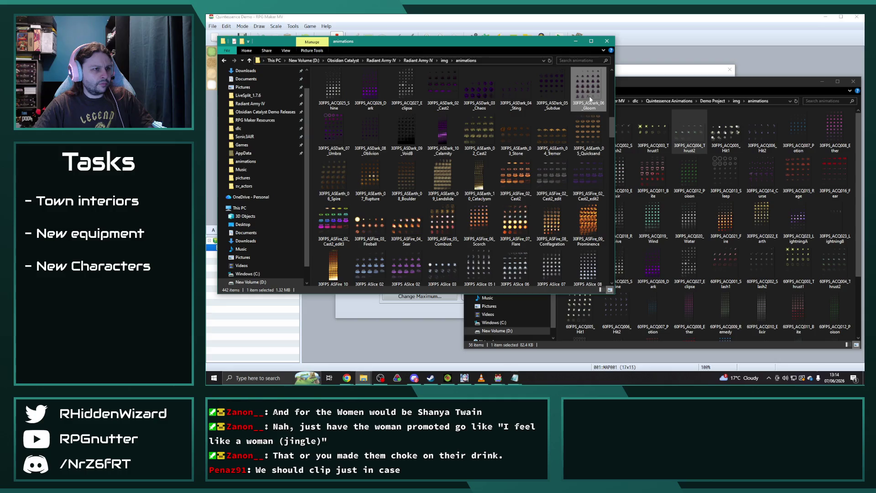
key("ctrl+v")
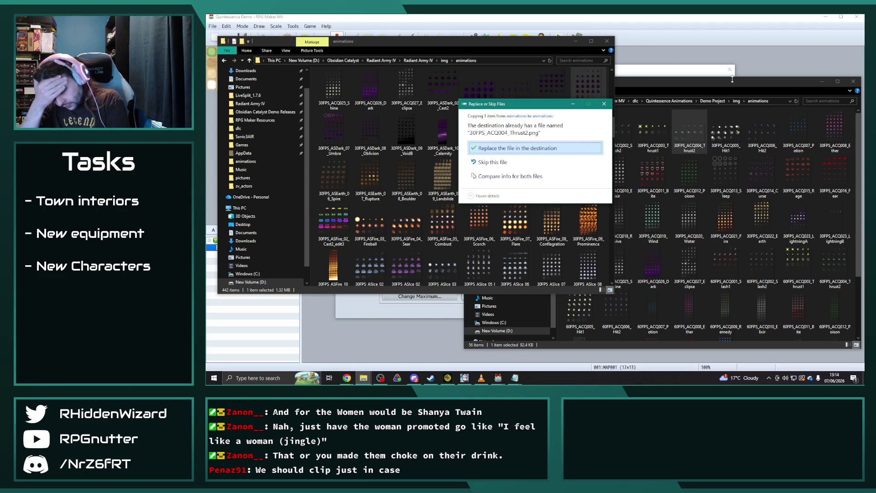
left_click(604, 104)
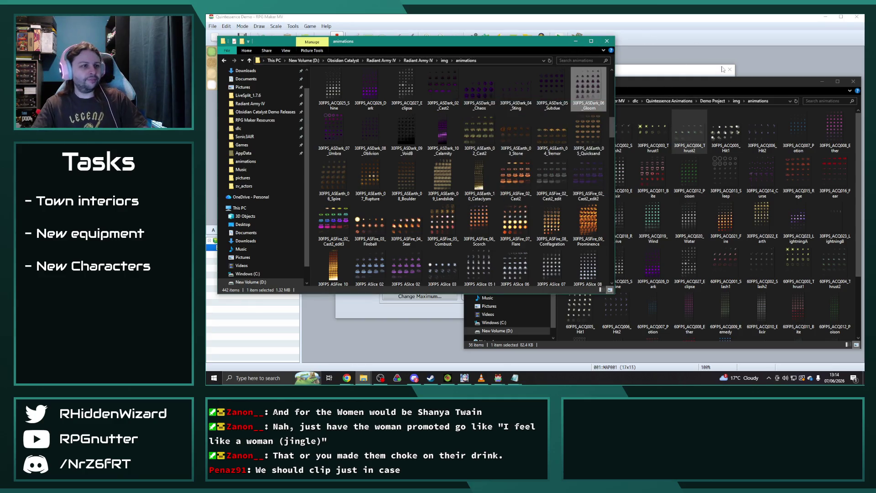
left_click(718, 84)
- Select the 006_Hit2_30FPS animation in the database and play its preview
left_click(683, 21)
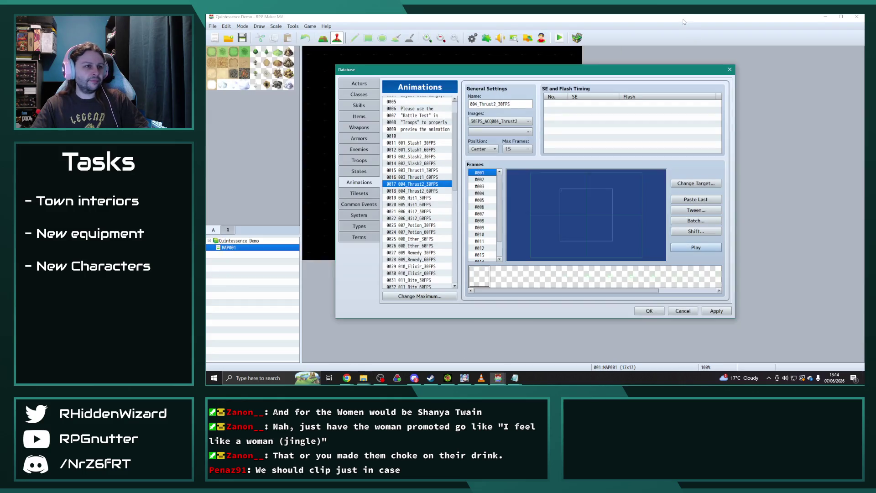
left_click(421, 199)
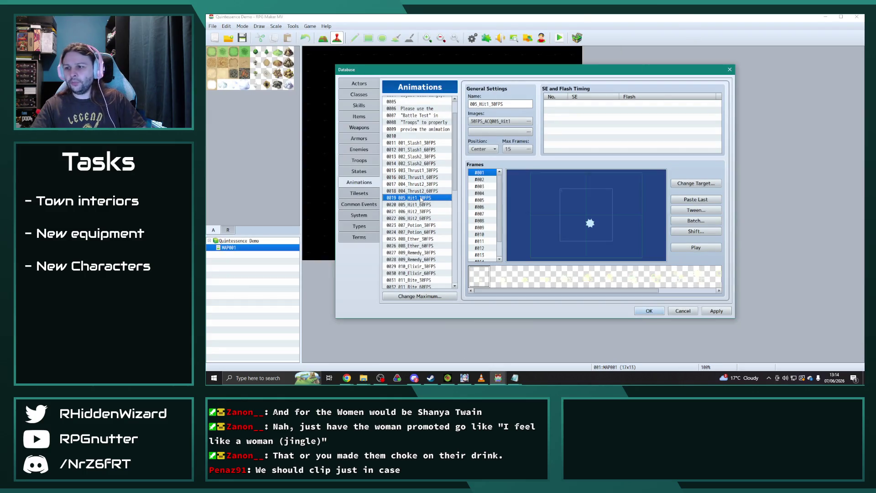
left_click(423, 212)
left_click(688, 247)
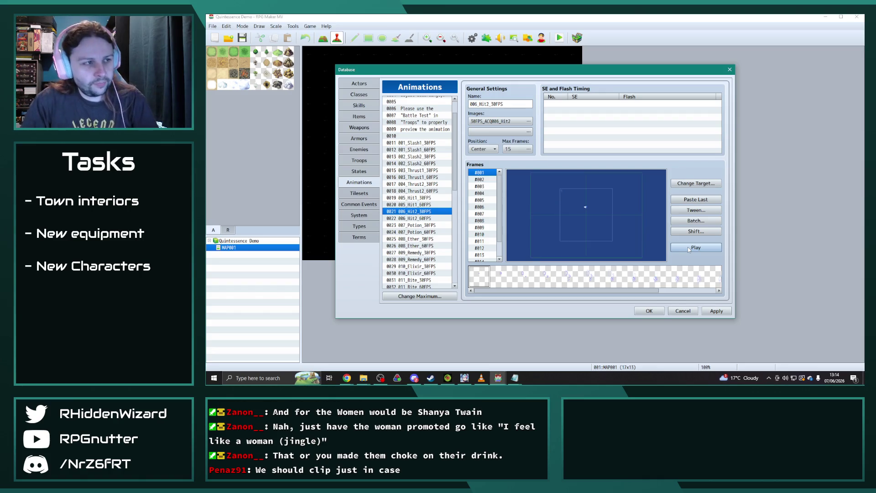
- Batch-edit all 006_Hit2_30FPS frames with a new Scale value and blend, then replay it
left_click(696, 220)
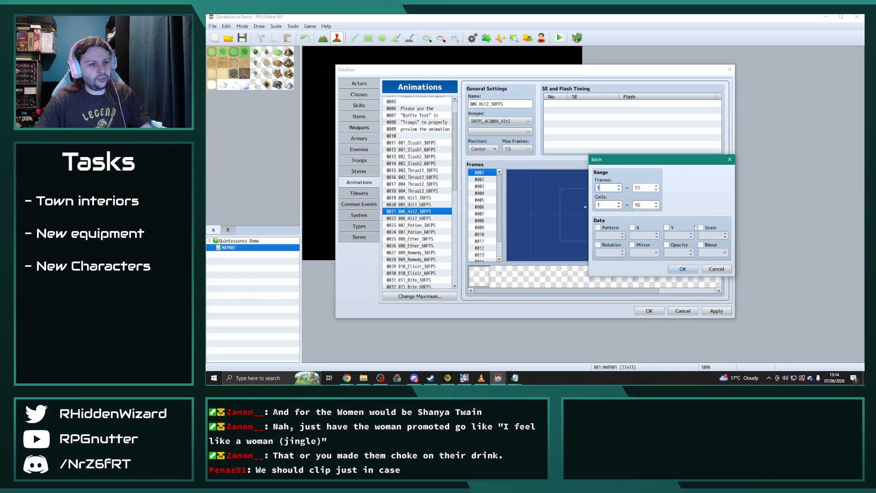
left_click(701, 245)
double_click(705, 235)
type("220")
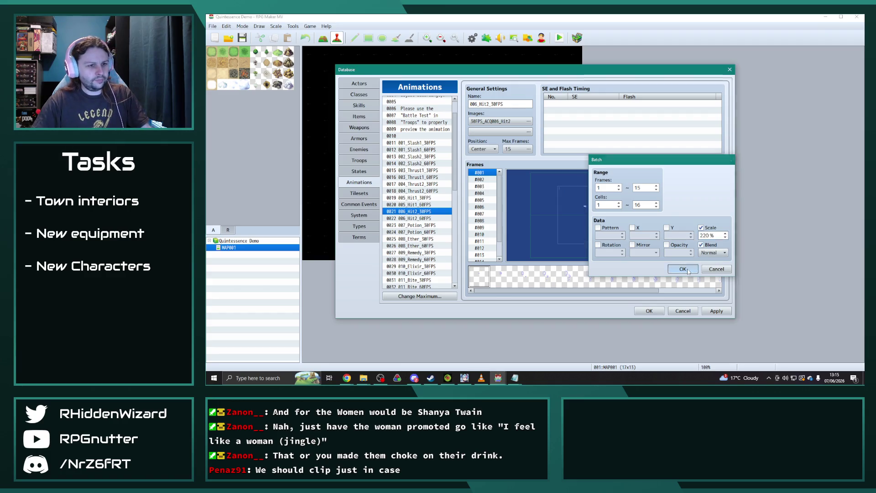
key("Return")
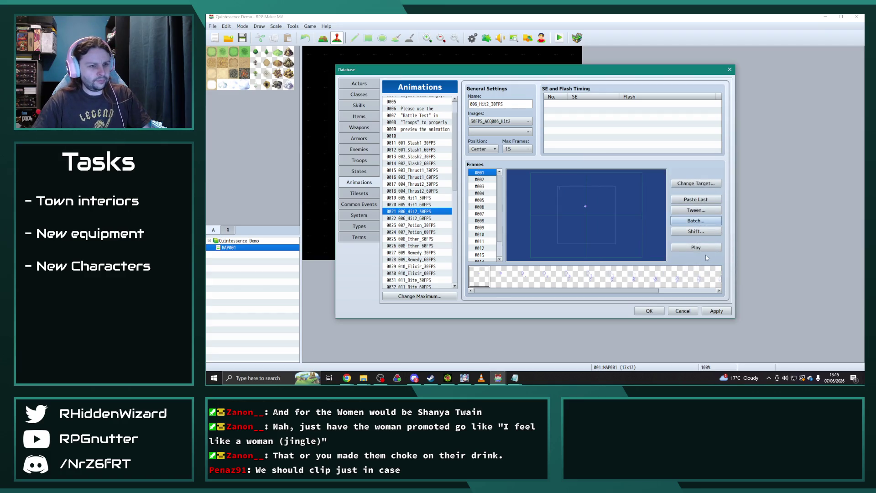
left_click(704, 250)
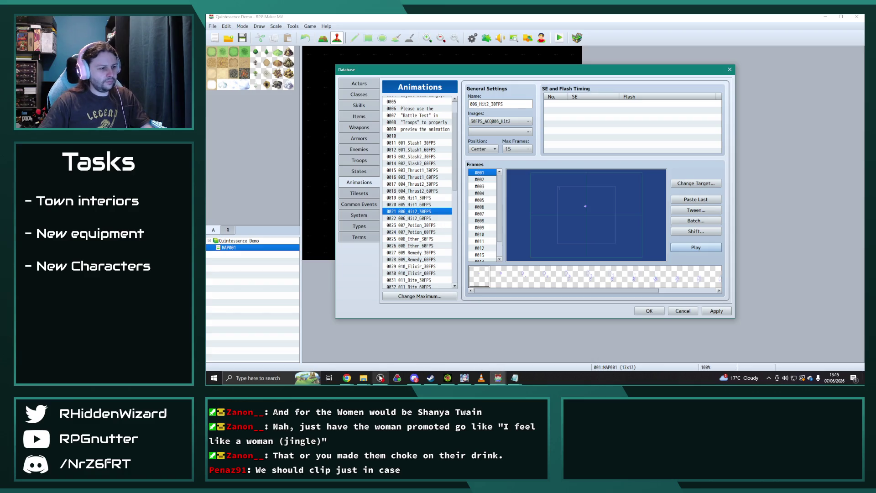
- Bring both animations folder windows back on top
left_click(363, 378)
left_click(352, 353)
left_click(363, 378)
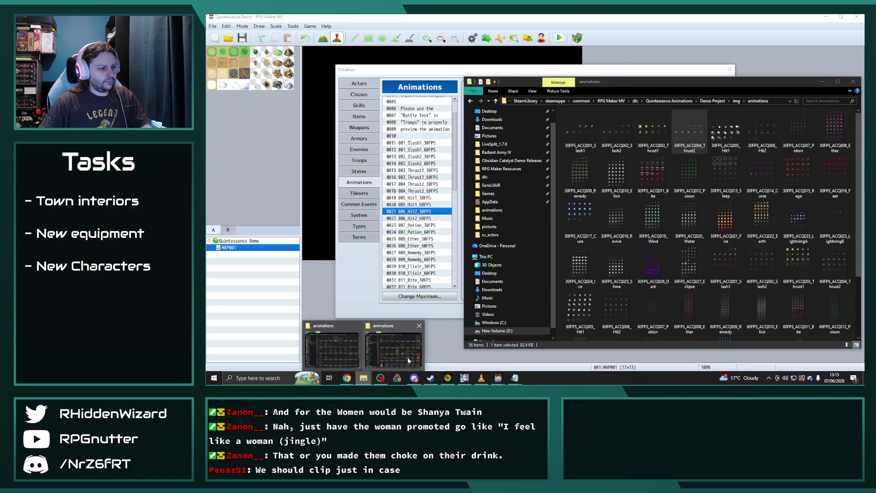
- Inspect the 30FPS_ACQ006_Hit2 image, then return to the database with 006_Hit2_30FPS selected
left_click(393, 349)
left_click(758, 142)
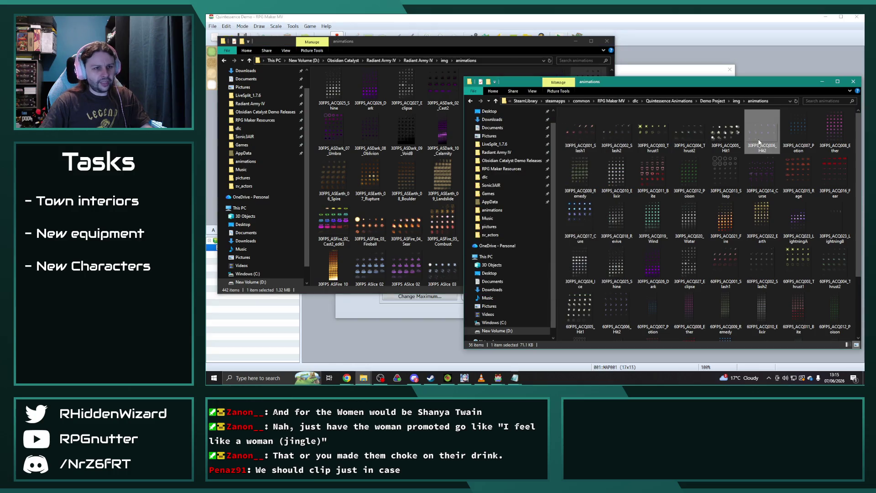
left_click(507, 50)
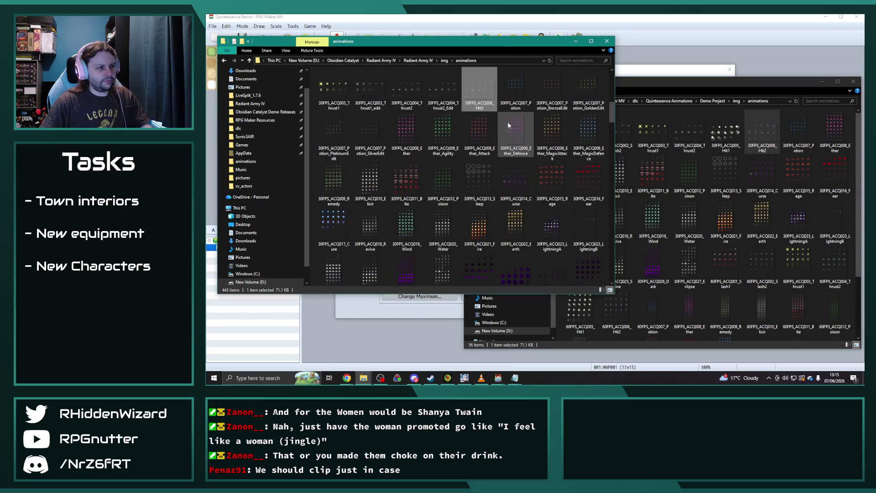
left_click(567, 24)
left_click(426, 211)
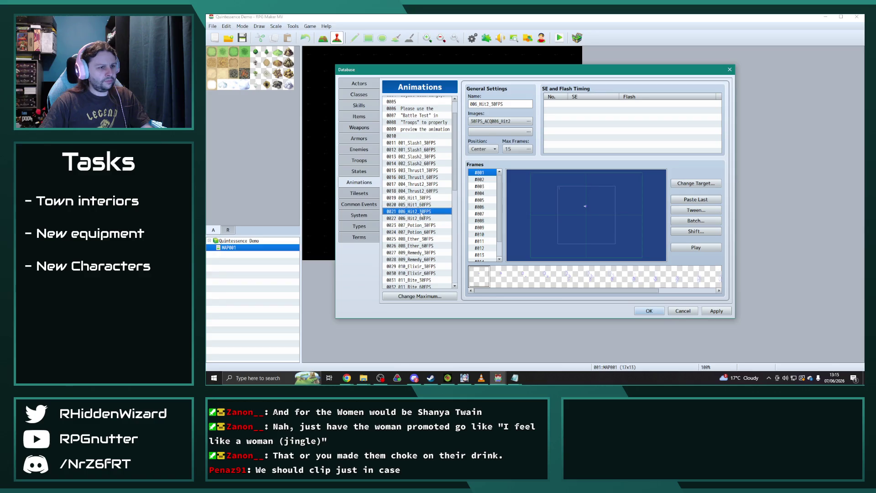
- In Obsidian Catalyst, paste the Hit2 animation into slot 0568 and rename it Flurry
mouse_move(498, 377)
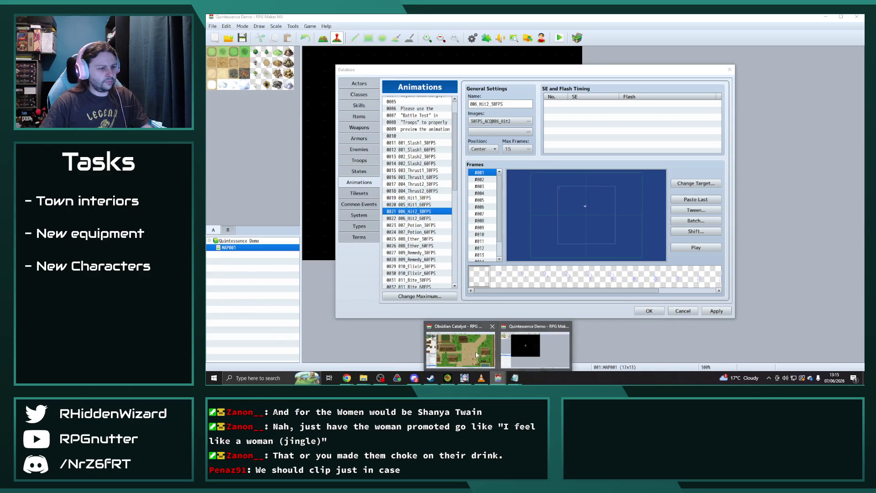
left_click(475, 351)
left_click(419, 258)
key("ctrl+v")
key("ctrl+x")
left_click(415, 251)
key("ctrl+v")
double_click(512, 103)
type("Flurry")
left_click(692, 248)
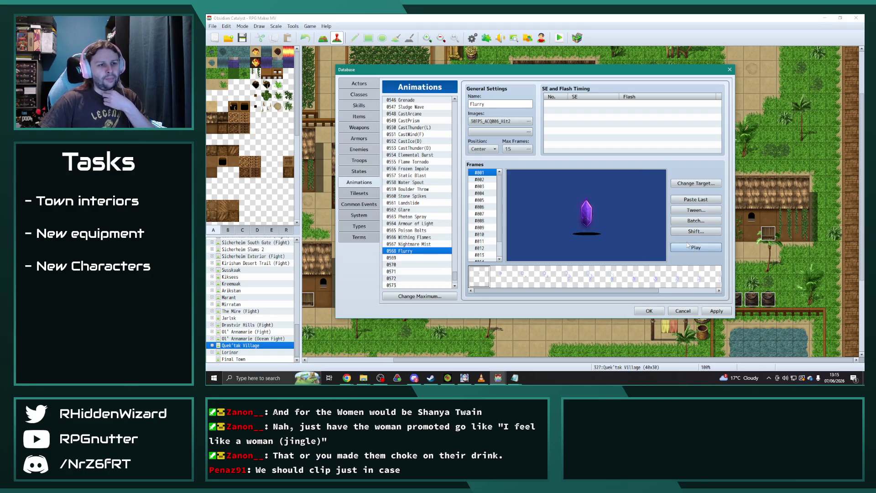
- Batch-scale all Flurry frames to 250% with blend enabled and preview the result
left_click(705, 223)
left_click(701, 227)
left_click(700, 245)
double_click(705, 235)
type("250")
left_click(684, 269)
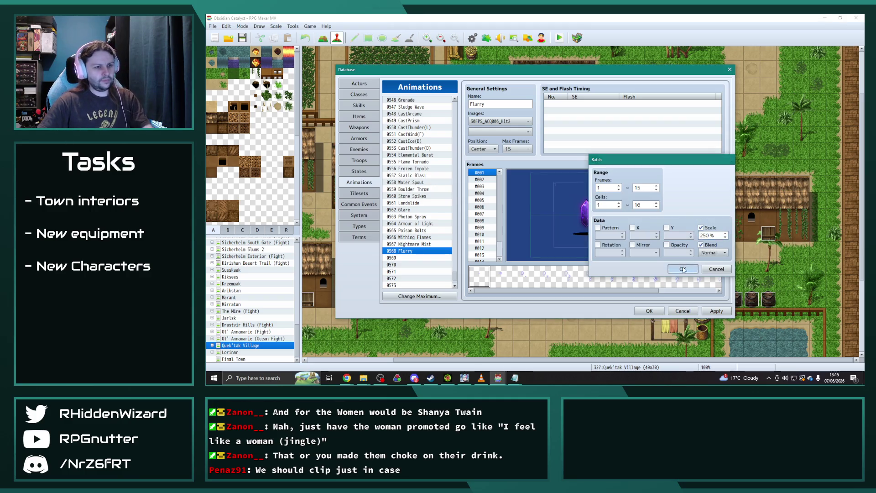
left_click(702, 248)
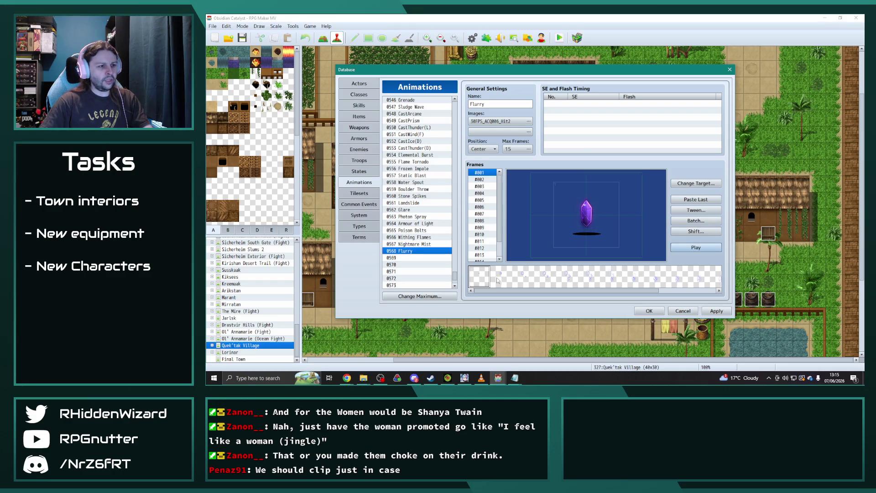
mouse_move(498, 377)
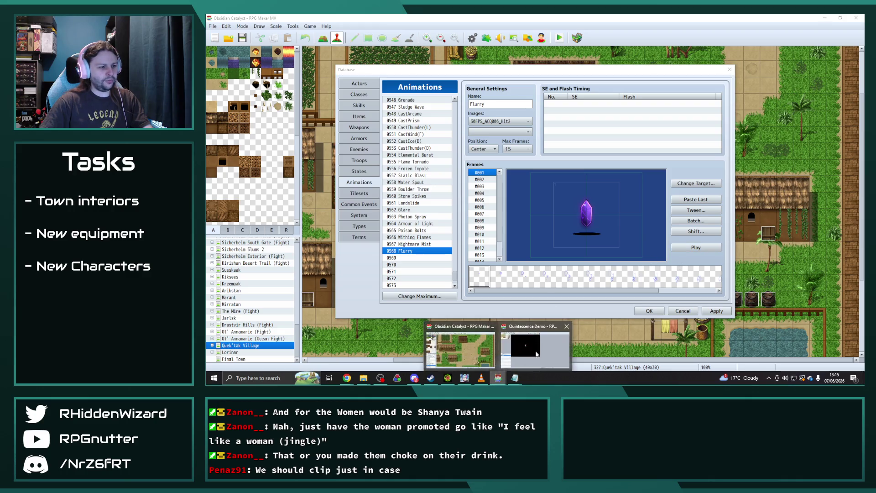
left_click(538, 351)
- Insert a frame into the demo's 006_Hit2_30FPS animation, making 16 frames, and replay it
left_click(697, 247)
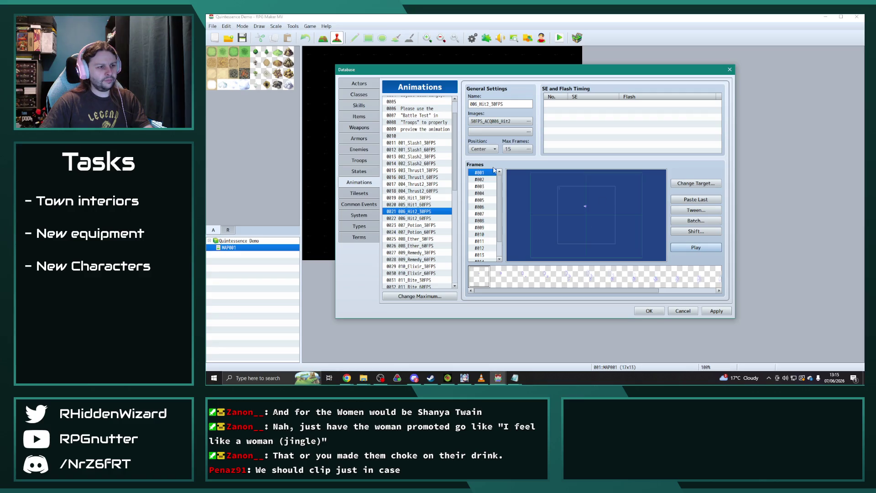
right_click(481, 173)
left_click(507, 179)
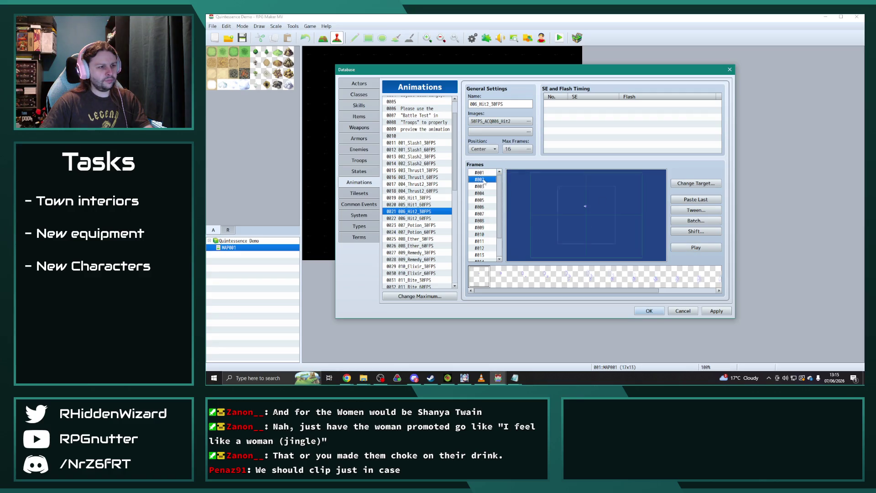
left_click(691, 250)
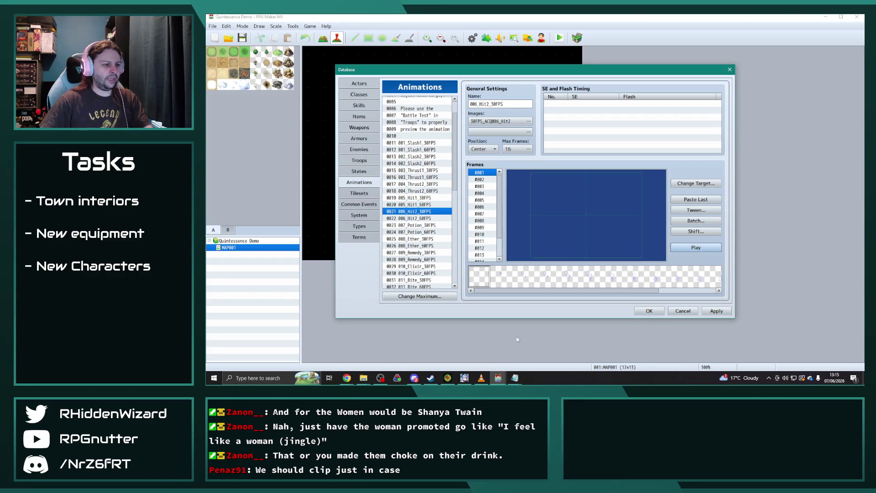
- Insert a frame into Obsidian Catalyst's Flurry animation for 16 frames, then return to the demo
mouse_move(488, 382)
left_click(456, 345)
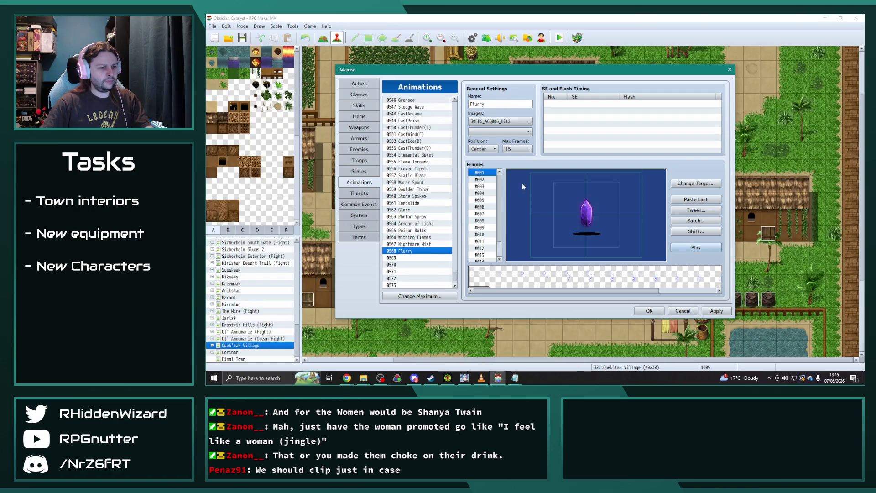
right_click(482, 173)
left_click(492, 179)
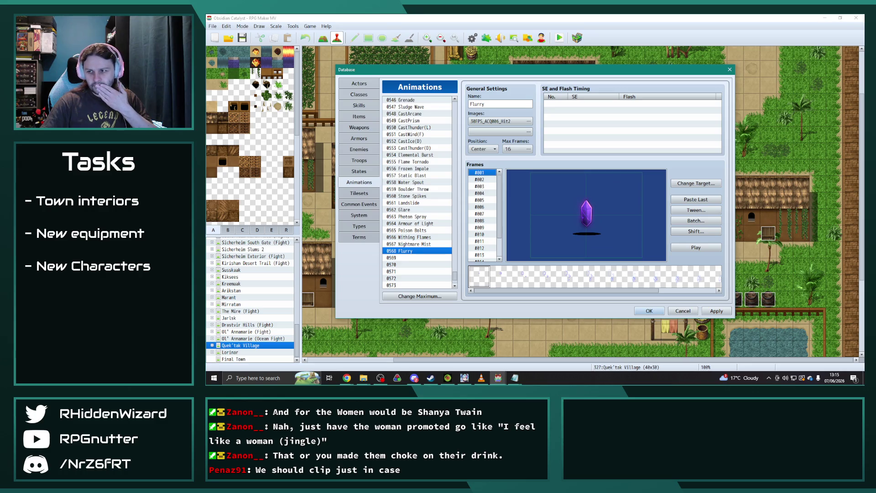
key("alt+Tab")
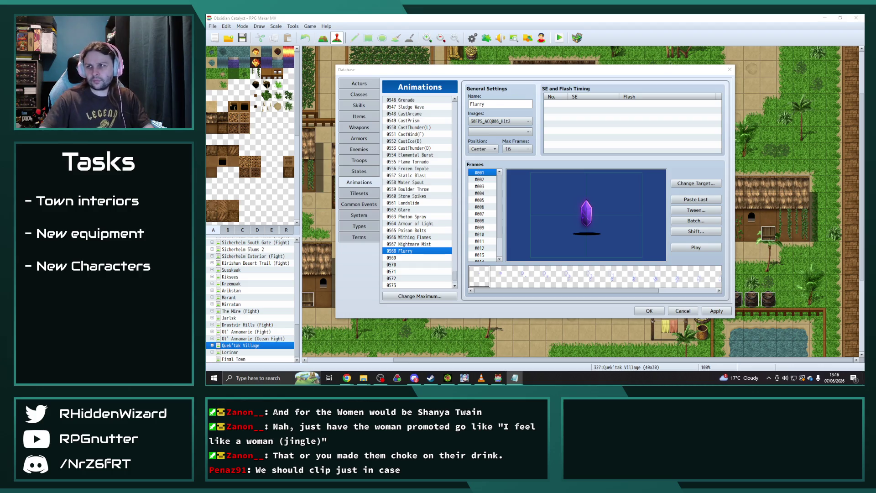
key("alt+Tab")
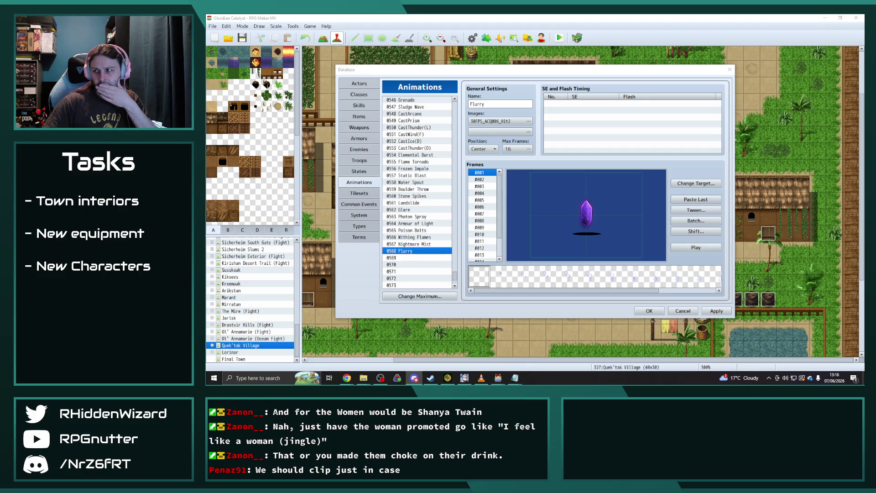
key("alt+Tab")
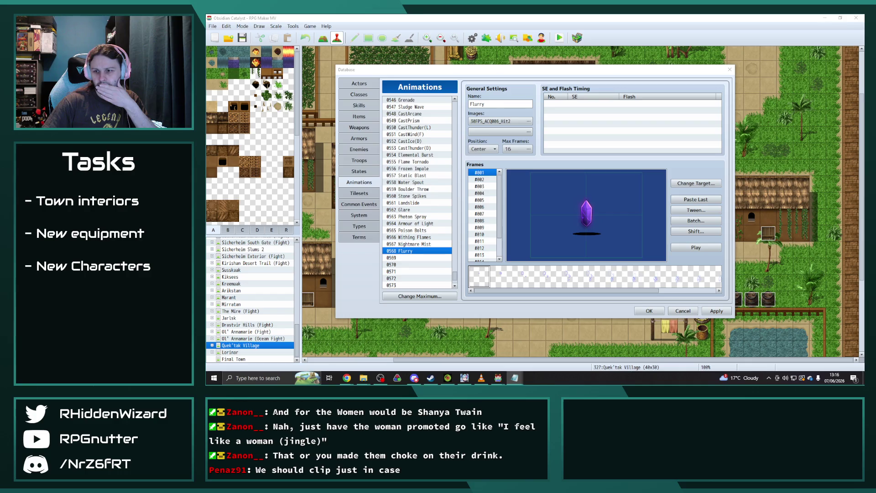
key("alt+Tab")
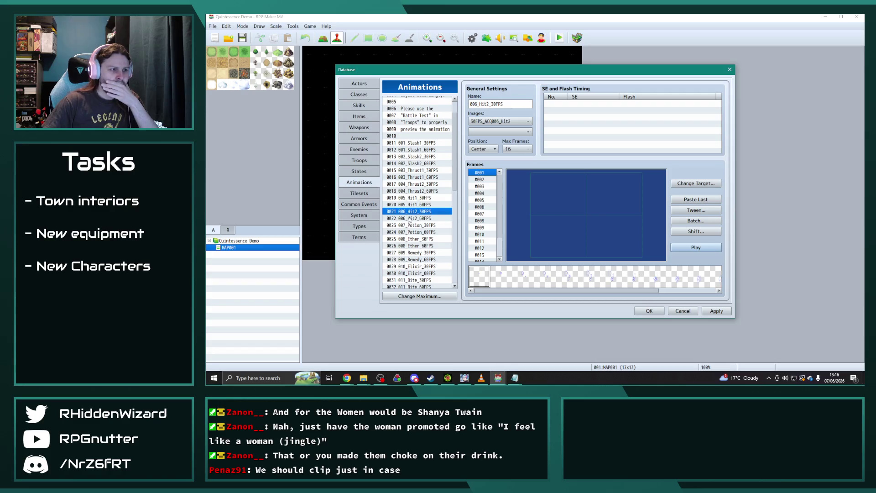
- Preview the demo's Potion, Ether, Remedy, Bite, Poison and Sleep animations
left_click(424, 226)
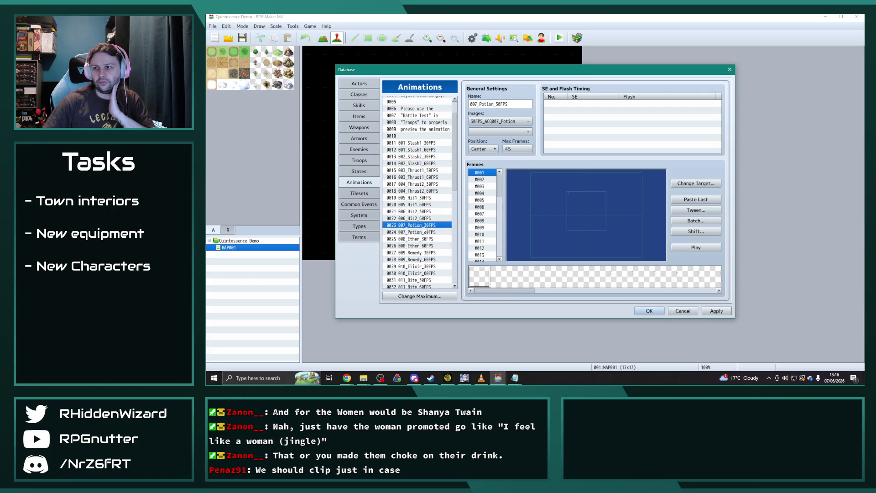
left_click(422, 239)
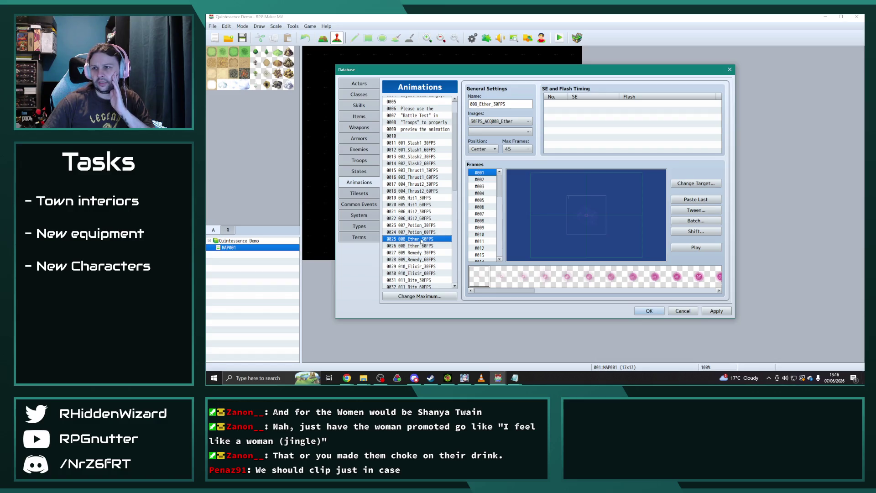
left_click(697, 247)
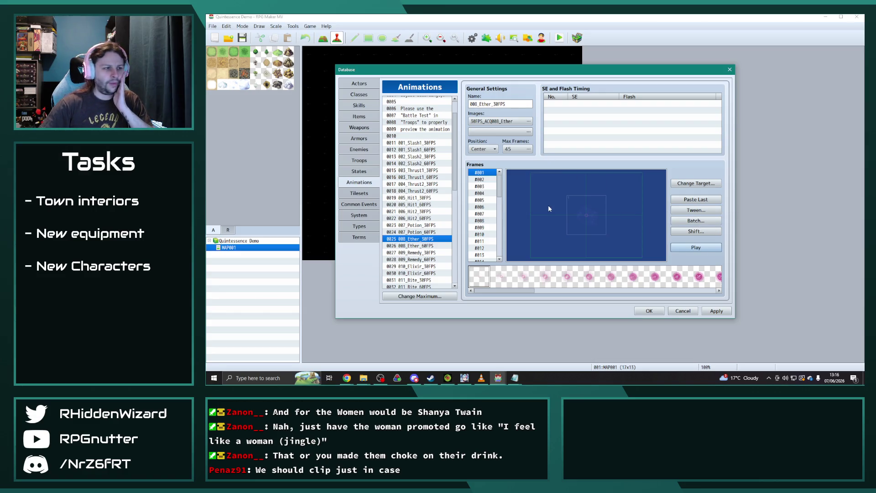
left_click(419, 254)
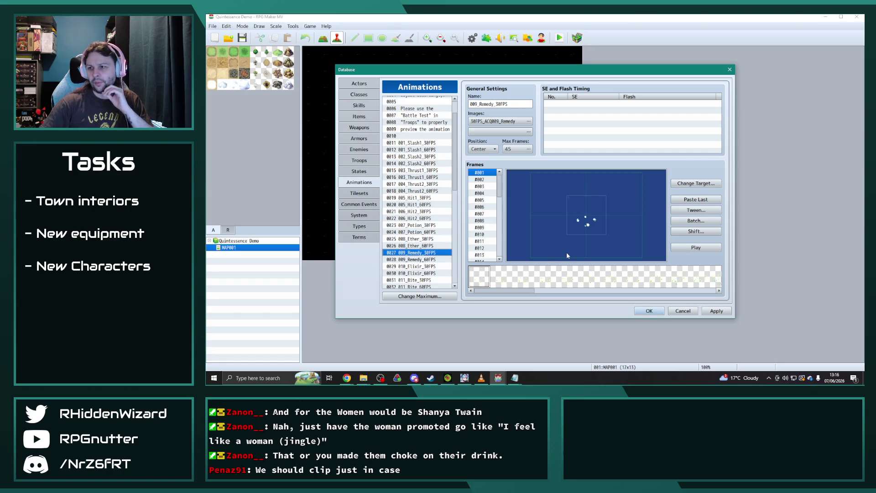
left_click(695, 247)
left_click(422, 266)
scroll(422, 267, "down", 2)
left_click(420, 246)
scroll(421, 248, "down", 2)
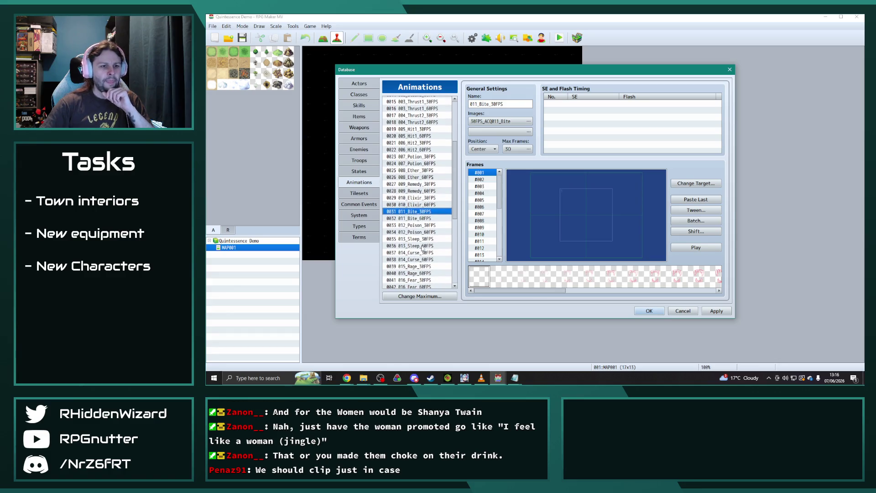
left_click(424, 225)
left_click(426, 241)
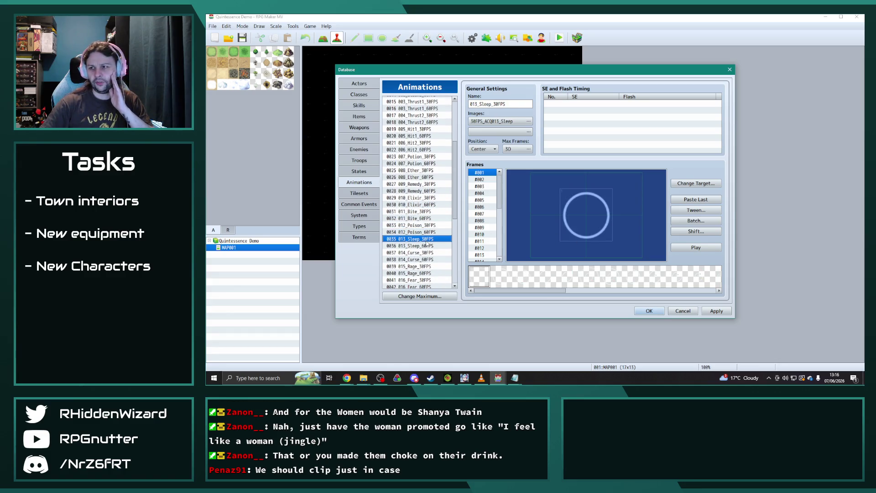
left_click(688, 246)
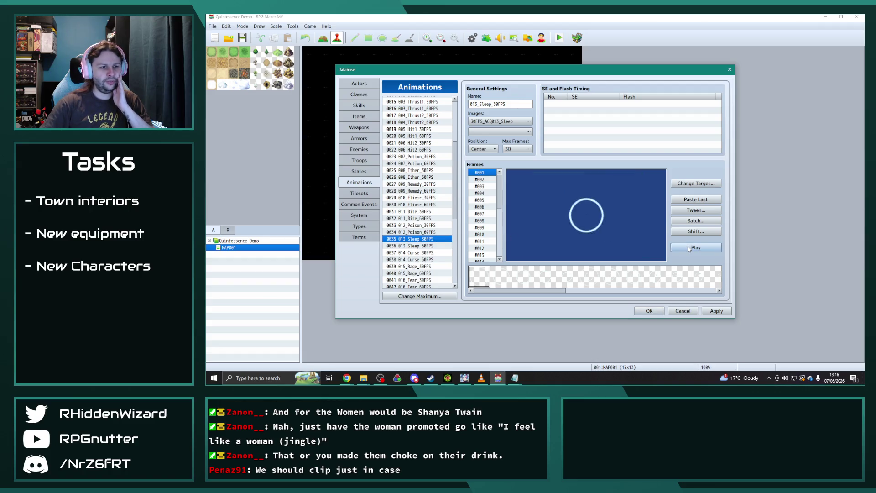
- Preview the demo's Curse, Rage, Fear, Cure, Revive, Water, Fire and Eclipse animations
left_click(419, 252)
left_click(700, 248)
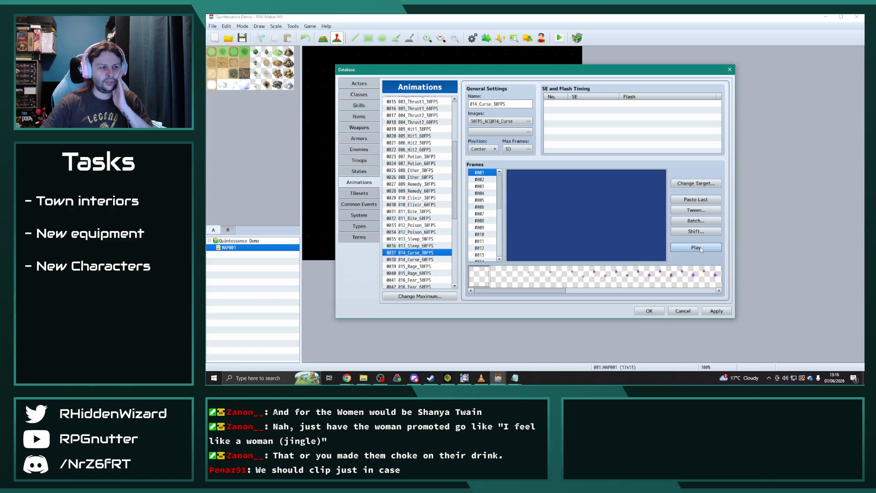
left_click(423, 267)
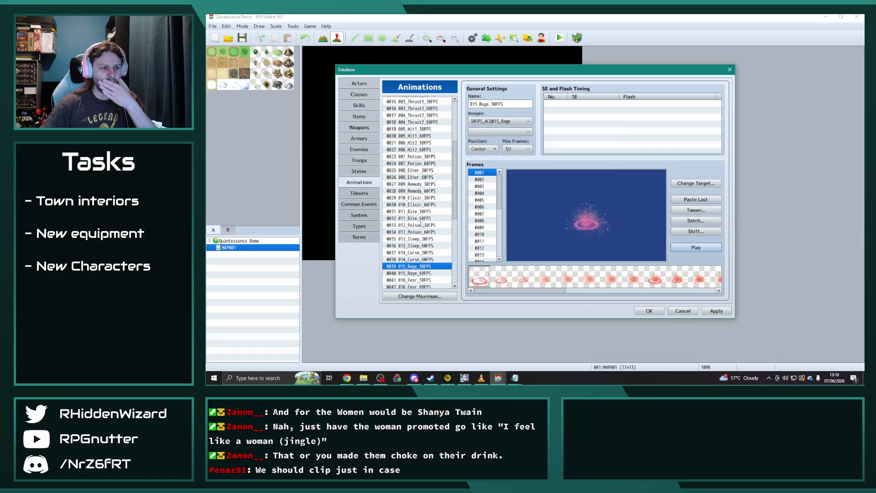
scroll(420, 224, "down", 2)
left_click(420, 245)
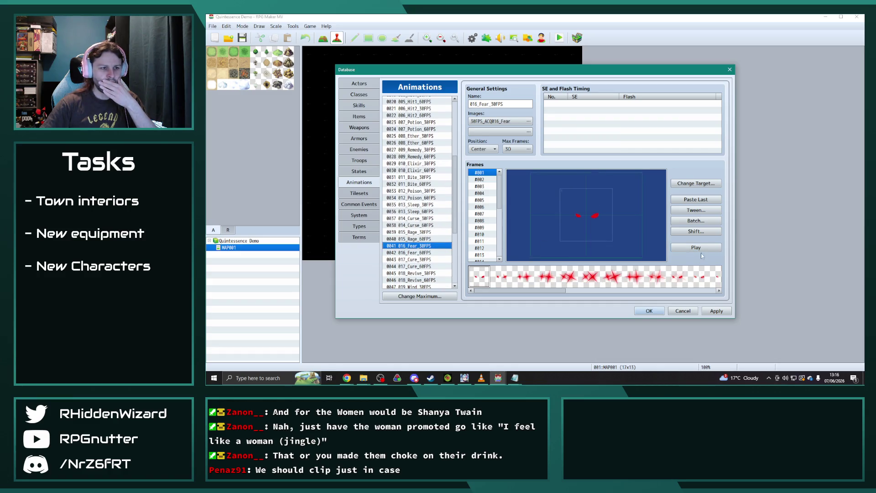
scroll(418, 233, "down", 1)
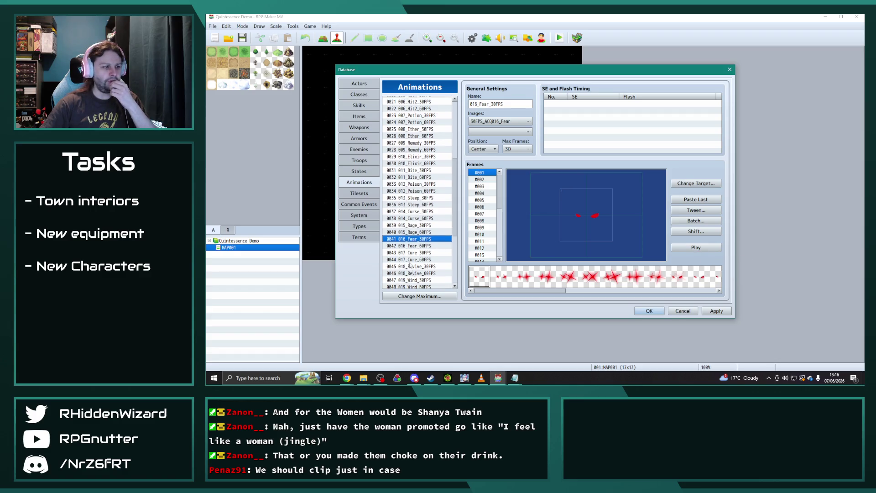
left_click(418, 240)
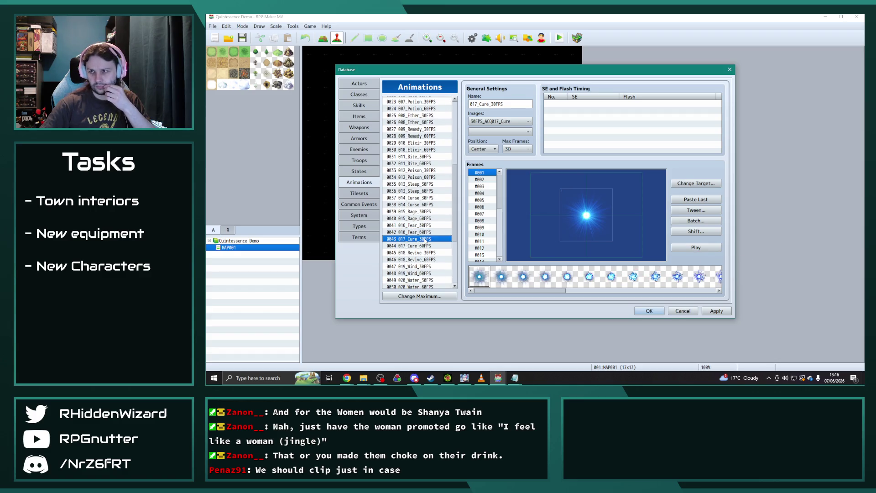
left_click(696, 247)
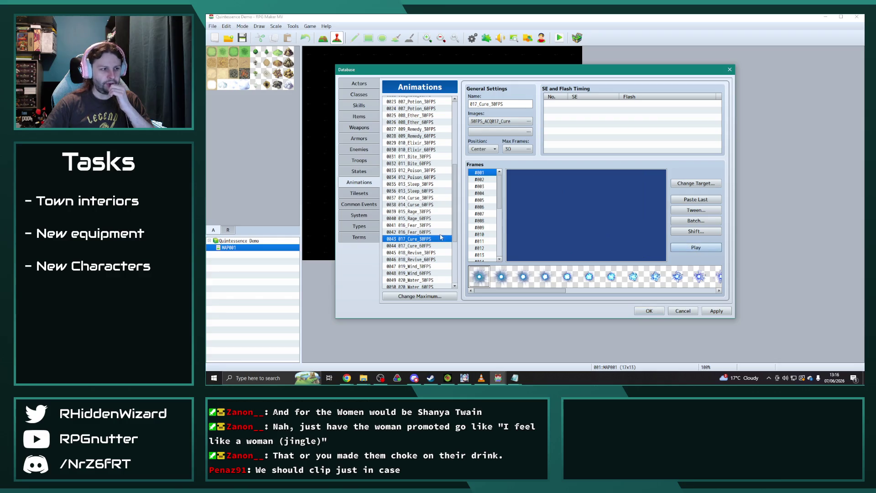
left_click(424, 253)
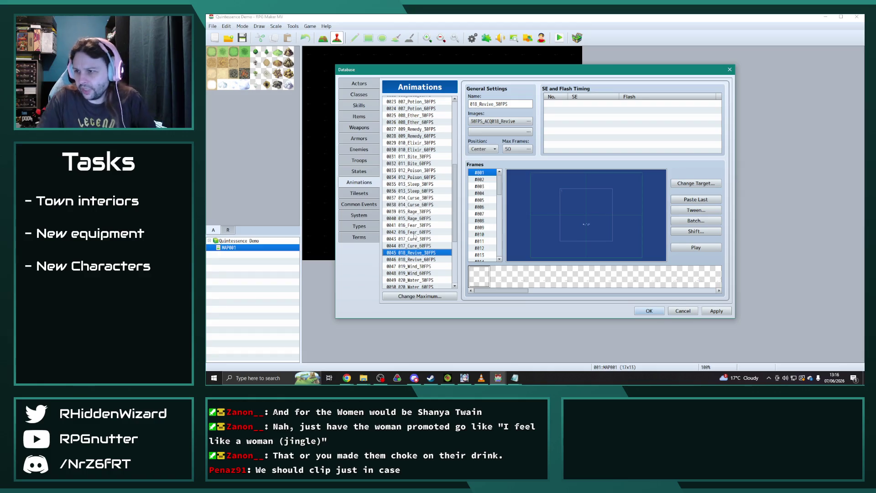
scroll(400, 247, "down", 5)
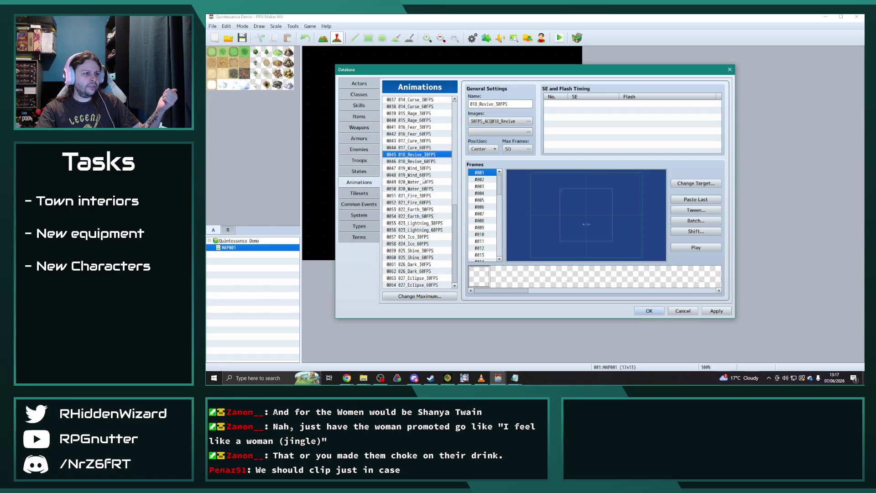
left_click(419, 184)
left_click(420, 197)
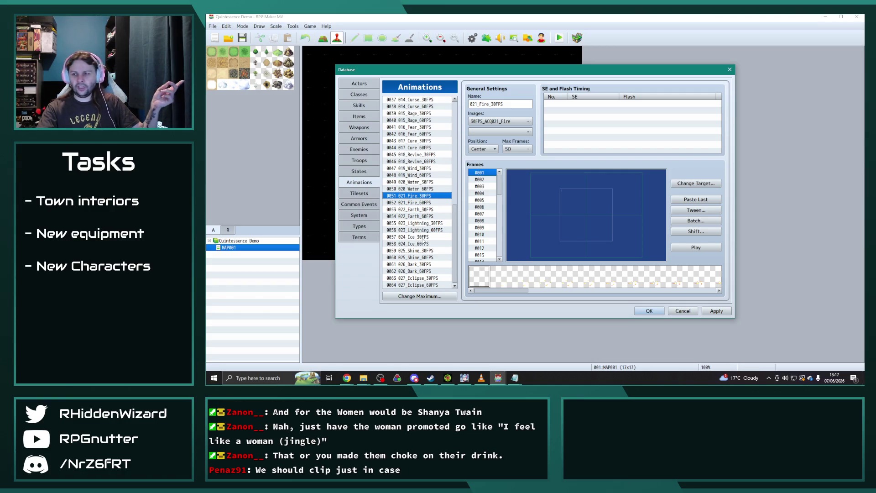
left_click(425, 278)
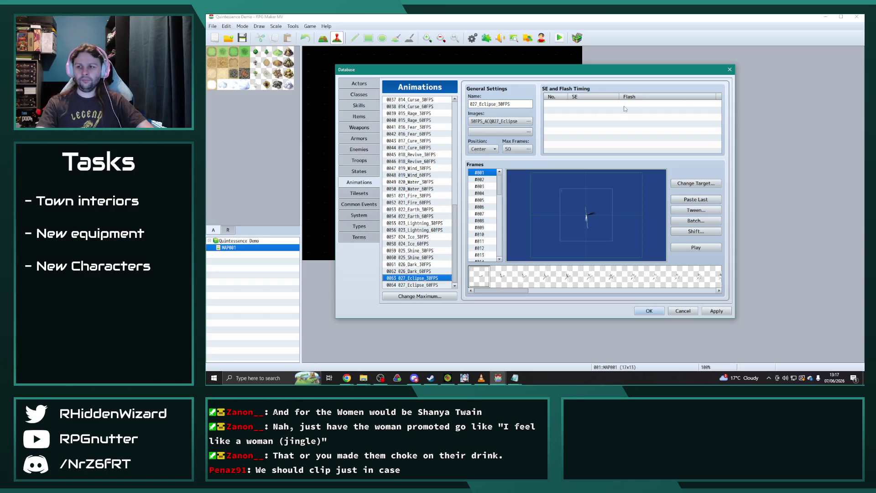
scroll(435, 138, "up", 10)
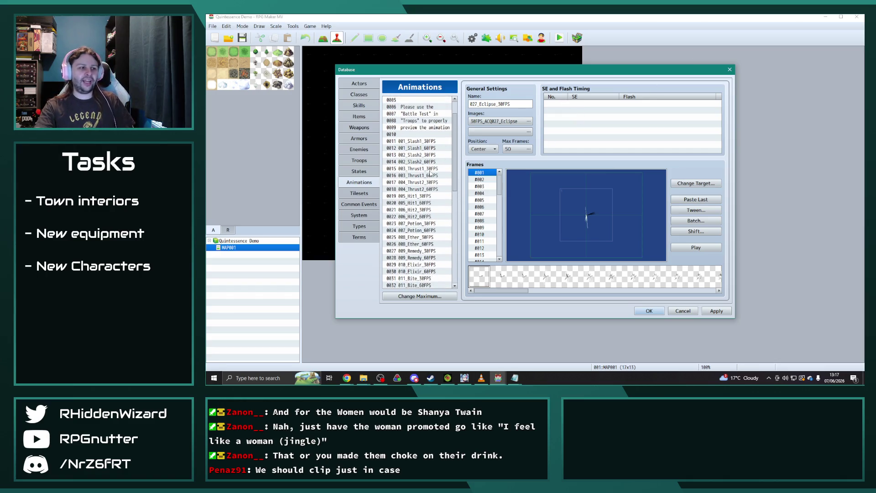
- Cancel the database, discard its changes, and close the Quintessence Demo project
left_click(729, 69)
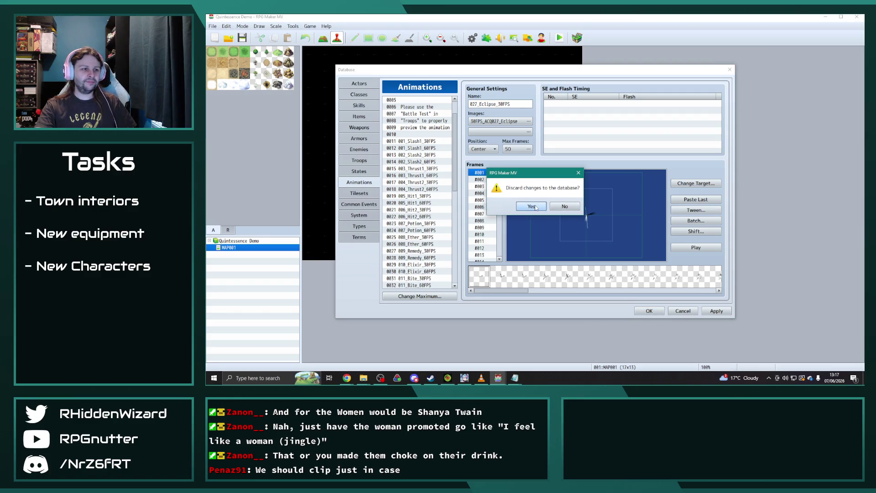
left_click(530, 206)
left_click(856, 16)
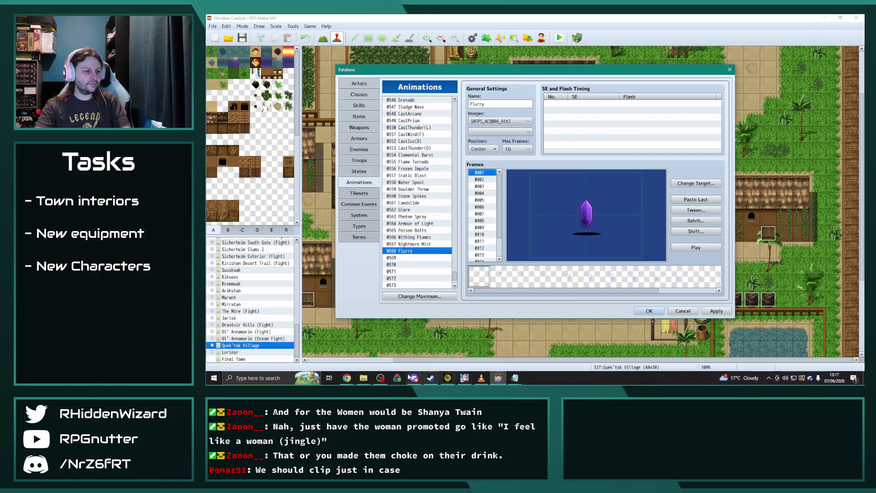
- Go up to the dlc folder and browse the animationpack_elemental texture folder
left_click(363, 378)
left_click(393, 346)
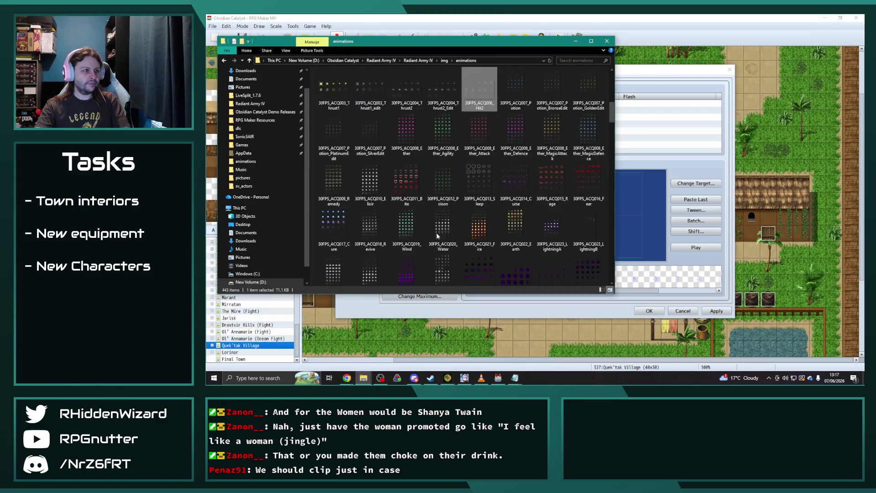
left_click(363, 377)
left_click(333, 345)
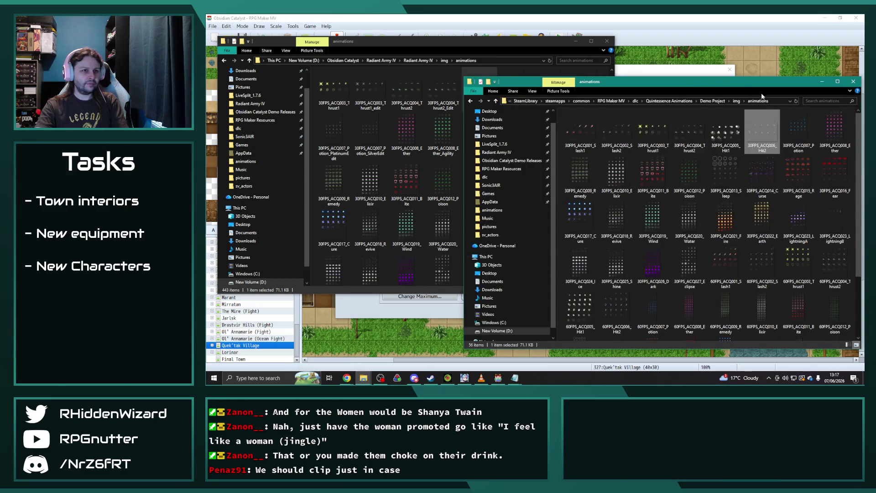
left_click(635, 101)
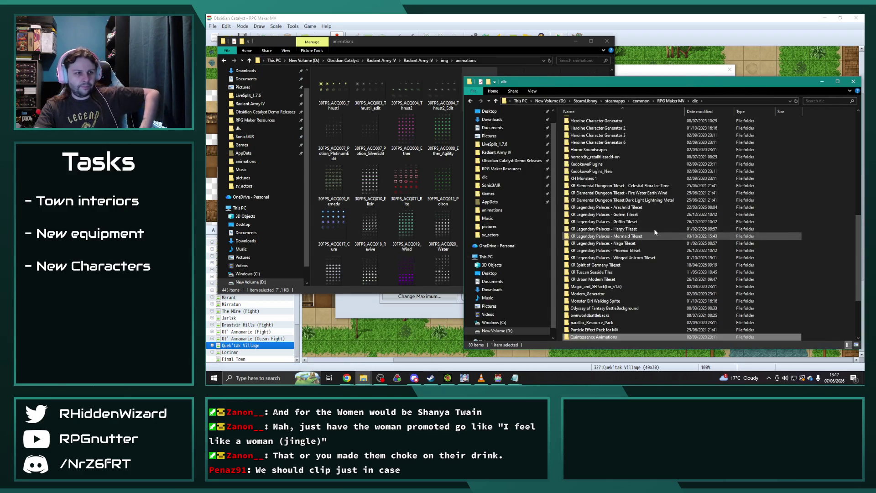
scroll(637, 193, "up", 12)
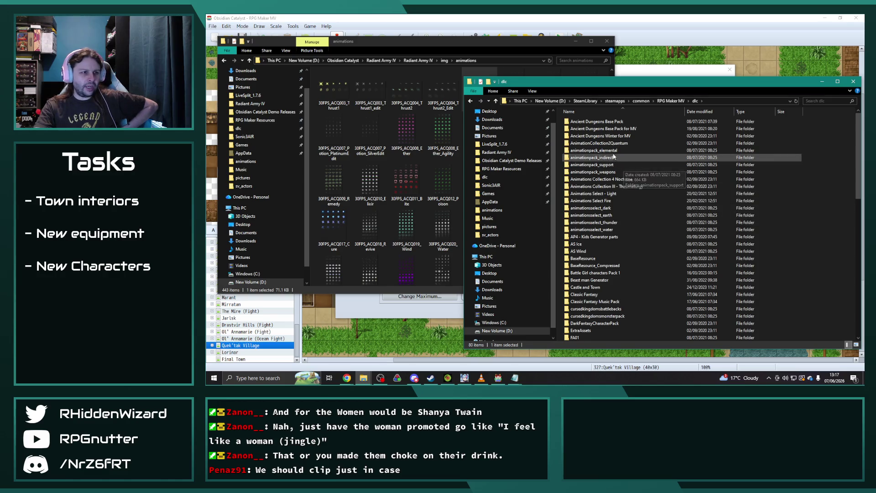
double_click(610, 151)
double_click(610, 121)
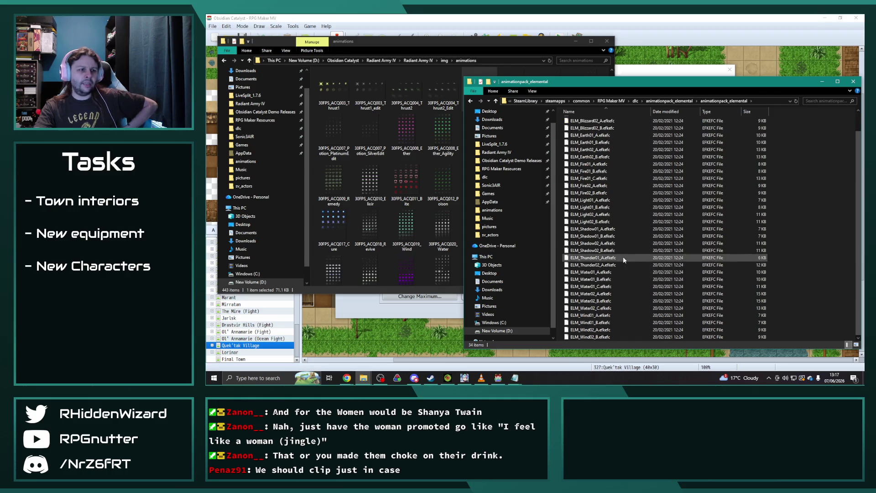
double_click(593, 121)
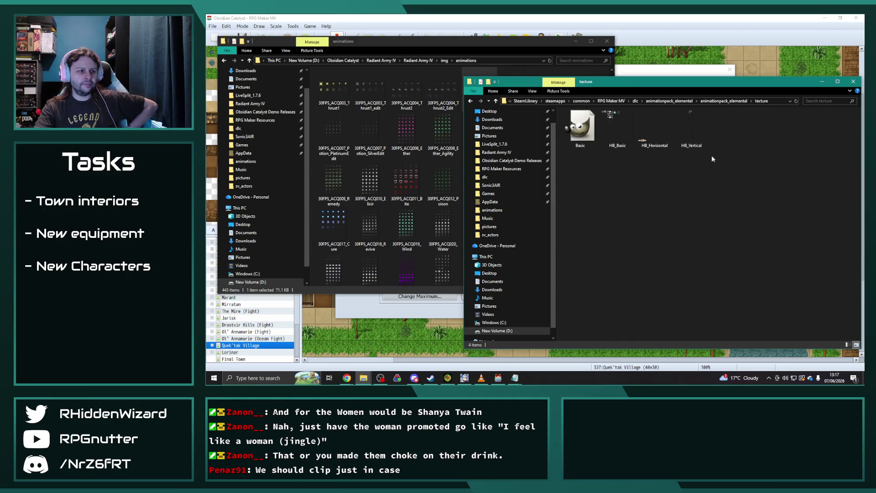
left_click(471, 101)
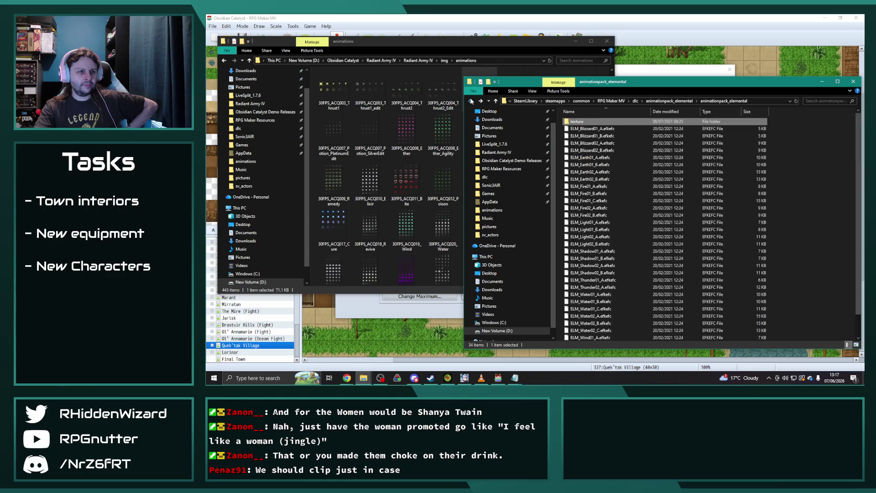
left_click(471, 102)
left_click(471, 102)
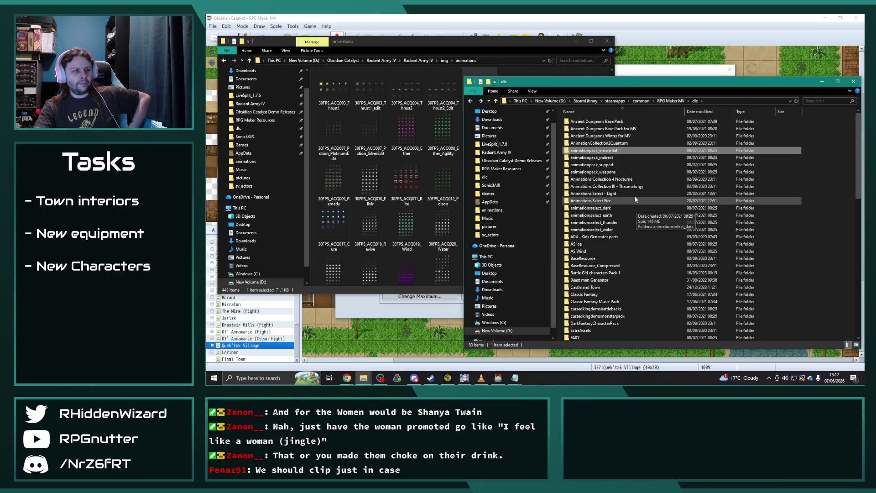
- Browse animationpack_support, then open AnimationCollection2Quantum's Demo Project Game in RPG Maker MV
double_click(621, 165)
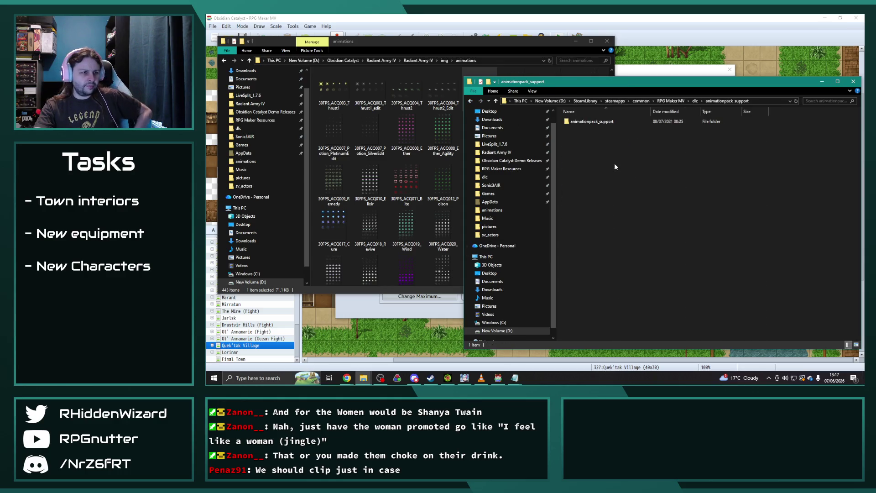
double_click(606, 122)
scroll(632, 248, "up", 2)
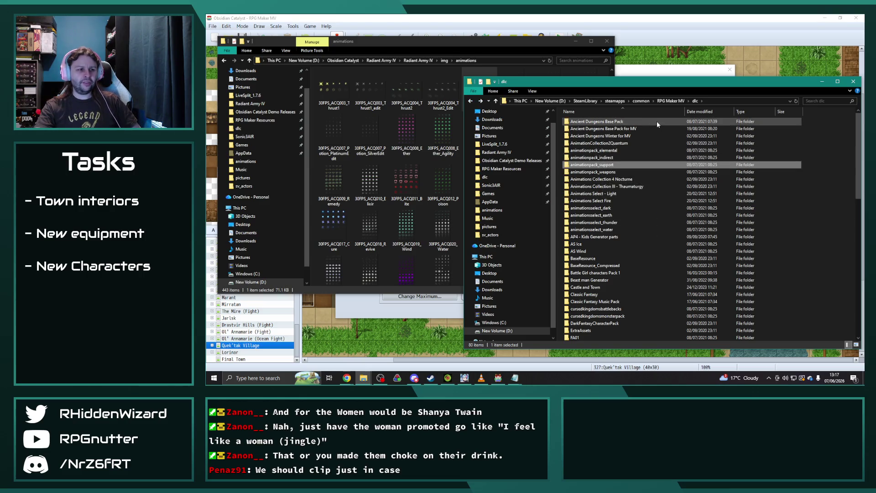
double_click(598, 143)
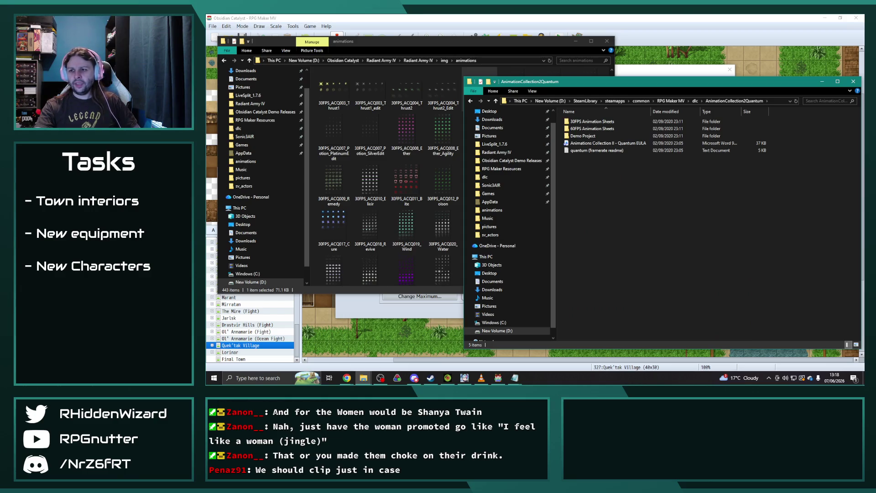
double_click(582, 135)
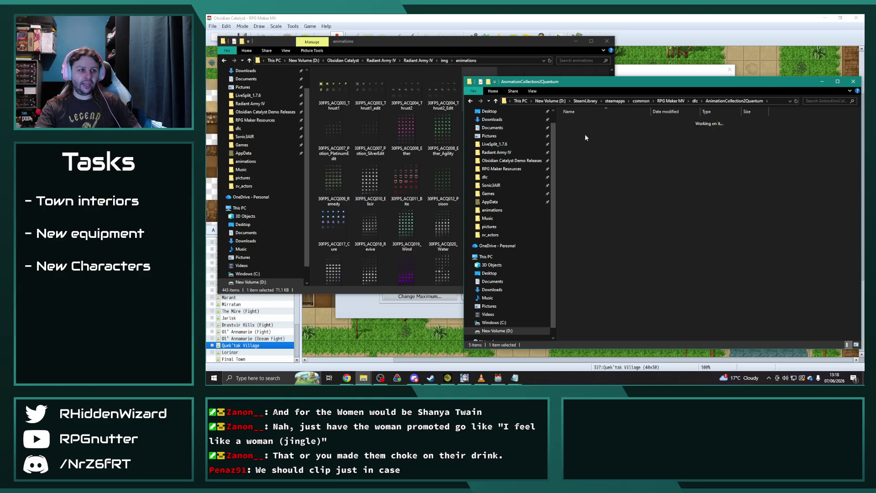
double_click(585, 179)
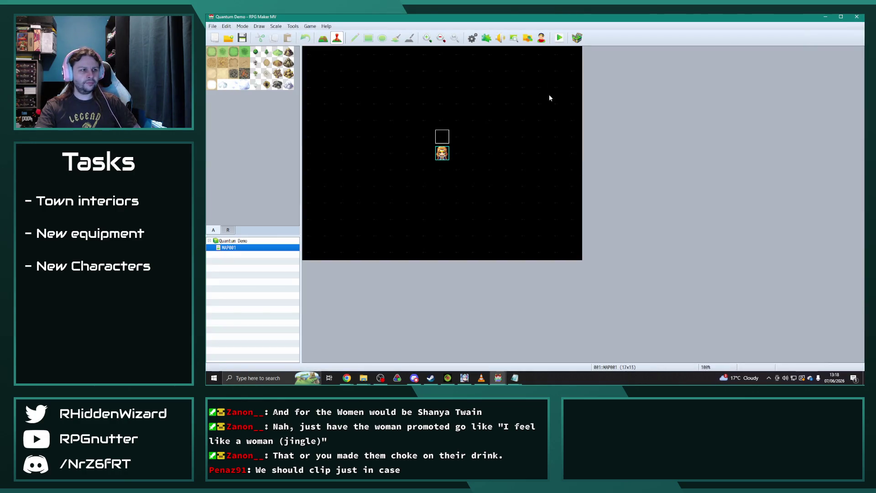
- In the Animations database, batch-rescale 001_Slash_30FPS with scale and blend enabled, then preview it
left_click(483, 41)
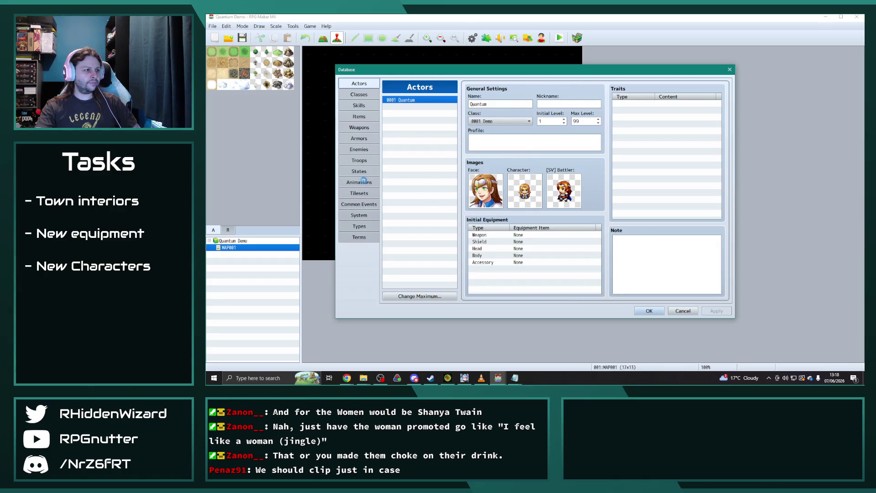
left_click(364, 181)
scroll(431, 185, "down", 3)
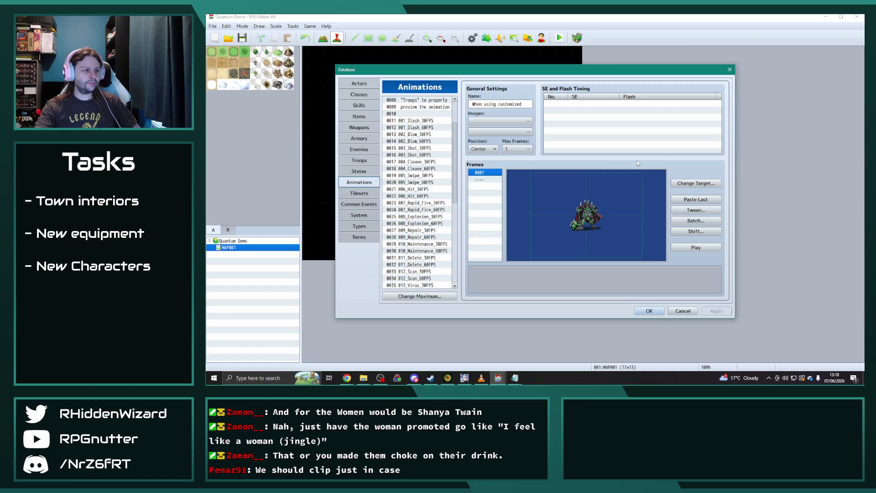
left_click(411, 121)
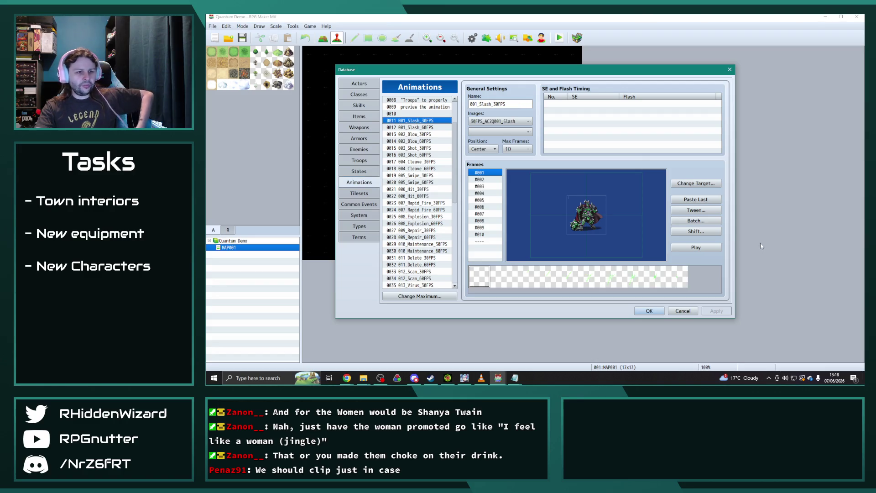
left_click(701, 220)
left_click(700, 227)
left_click(700, 244)
double_click(706, 235)
type("20")
left_click(683, 269)
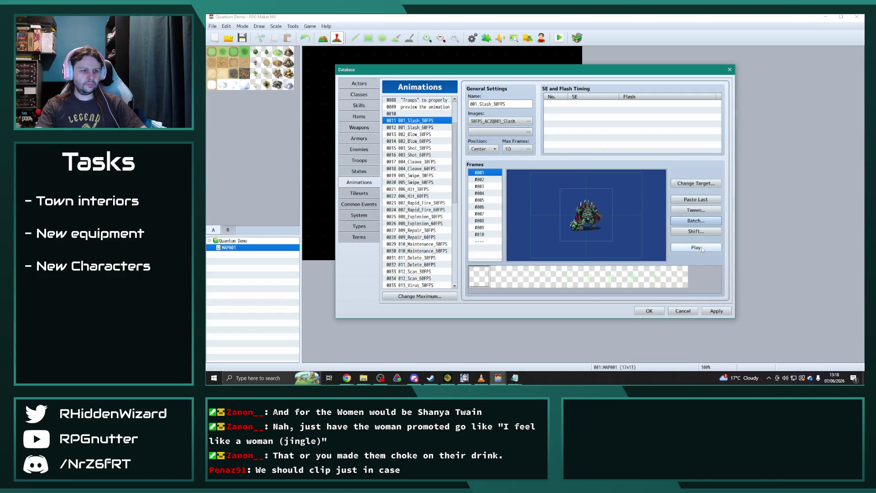
left_click(701, 247)
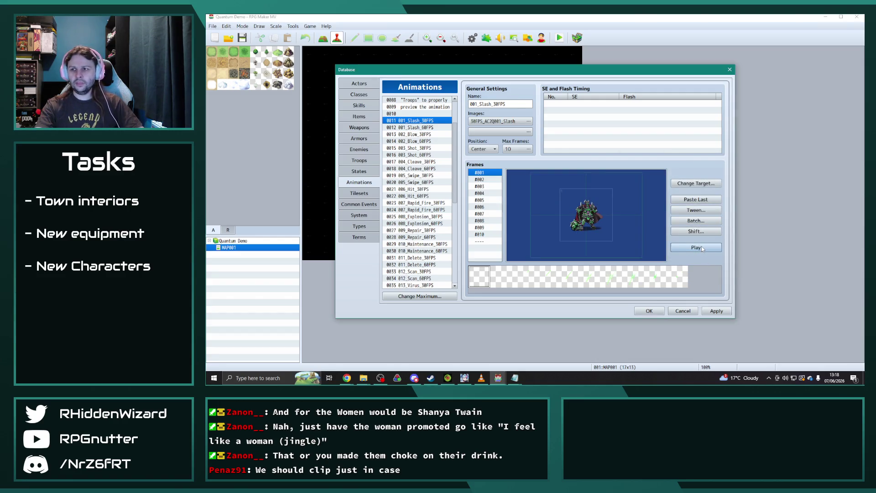
- Batch-scale all 003_Shot_30FPS cells to 200% with blend enabled
left_click(416, 135)
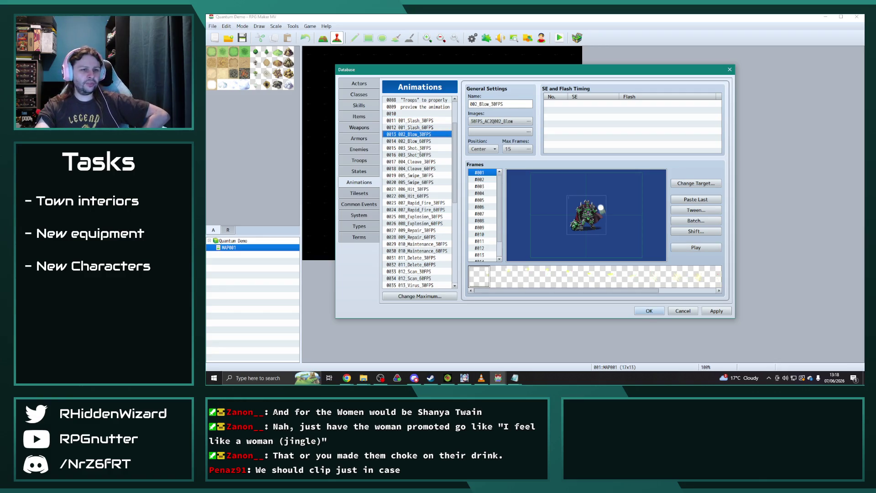
left_click(418, 148)
left_click(690, 250)
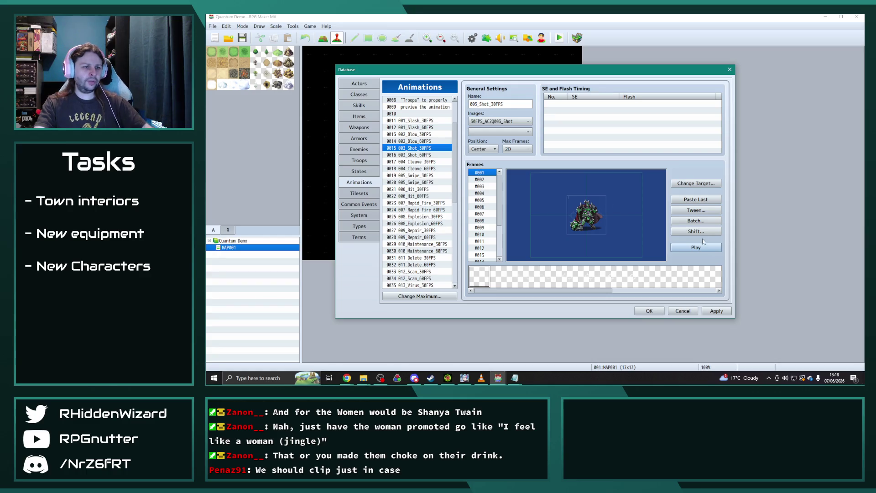
left_click(696, 220)
left_click(700, 227)
double_click(704, 236)
type("200")
left_click(700, 245)
left_click(690, 269)
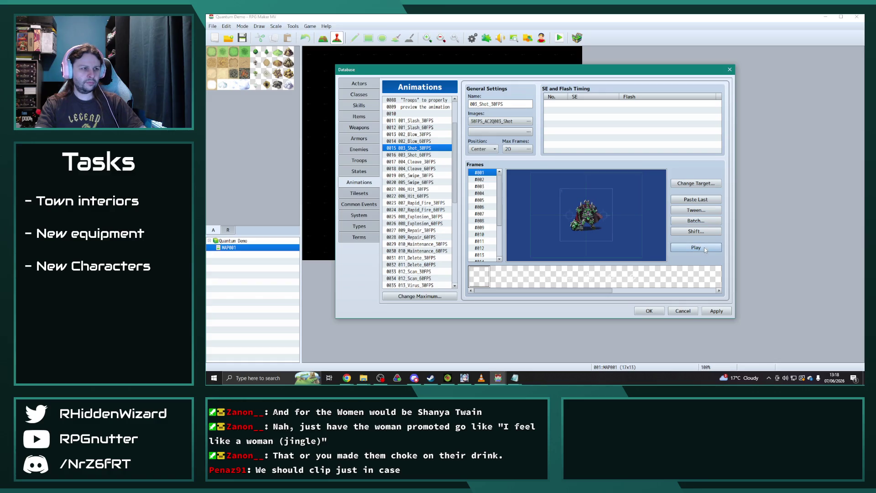
left_click(368, 378)
- Browse the DLC Demo Project folder down to its img\animations folder
mouse_move(367, 378)
left_click(390, 354)
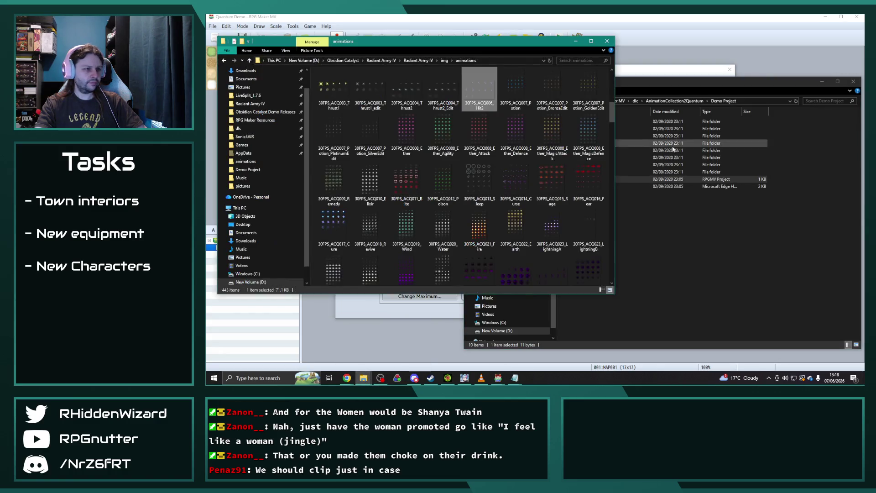
left_click(593, 124)
double_click(591, 121)
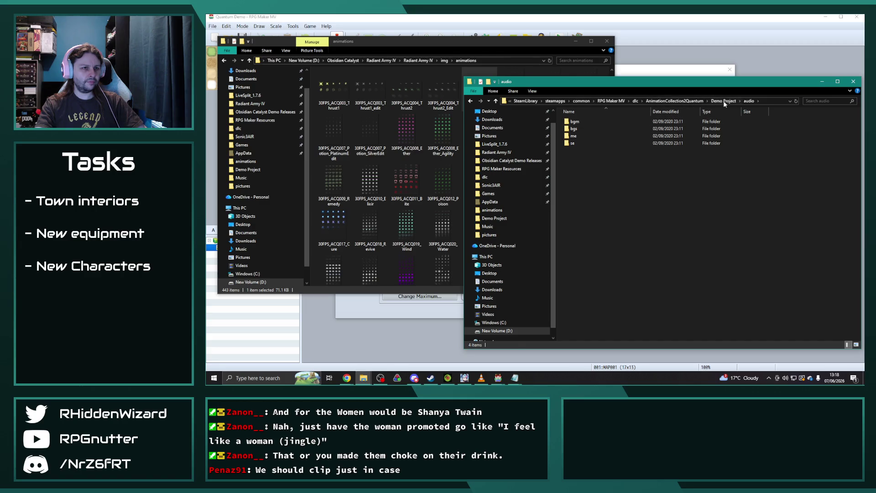
left_click(723, 100)
left_click(575, 151)
double_click(577, 153)
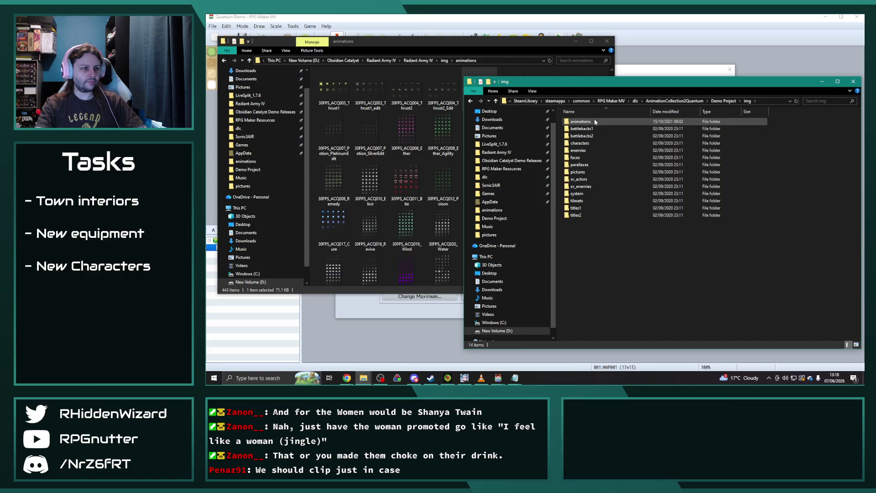
double_click(594, 119)
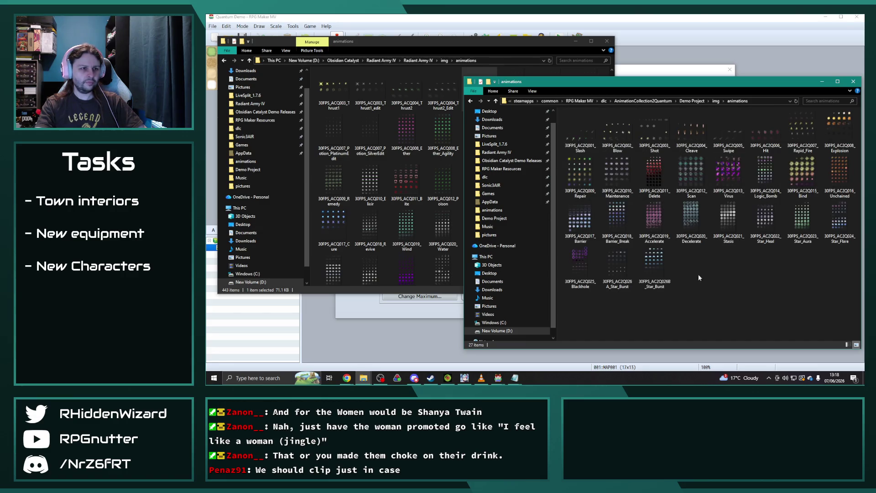
- Drag 30FPS_AC2Q003_Shot into Radiant Army IV's img\animations folder
left_click(643, 129)
left_click_drag(642, 128, 526, 130)
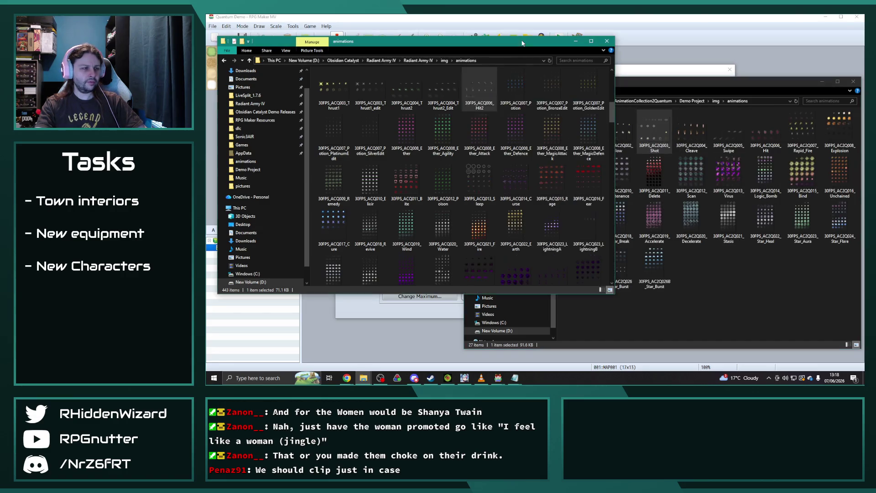
left_click(497, 377)
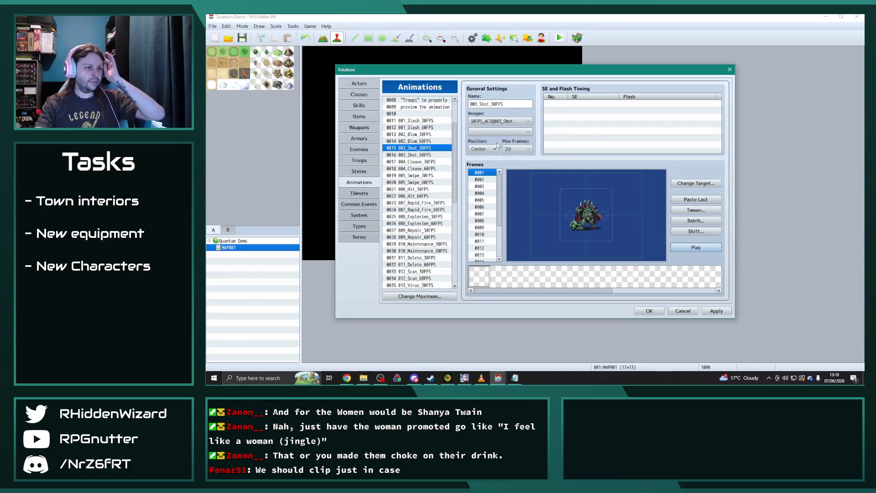
- Rename Obsidian Catalyst's animation 0569 to Aimed Shot
mouse_move(502, 375)
left_click(457, 343)
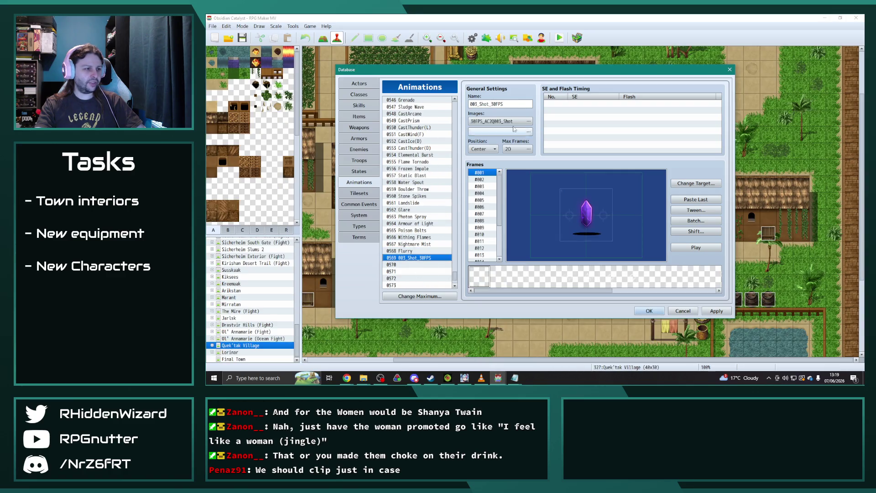
double_click(520, 104)
type("Aimed Shot")
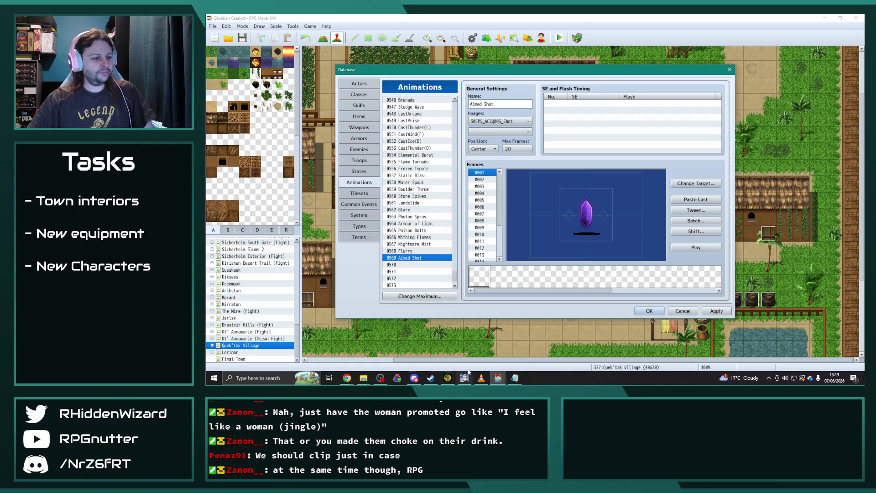
- Return to the Quantum Demo database and select the 004_Cleave_30FPS animation
left_click(363, 379)
mouse_move(363, 381)
left_click(404, 348)
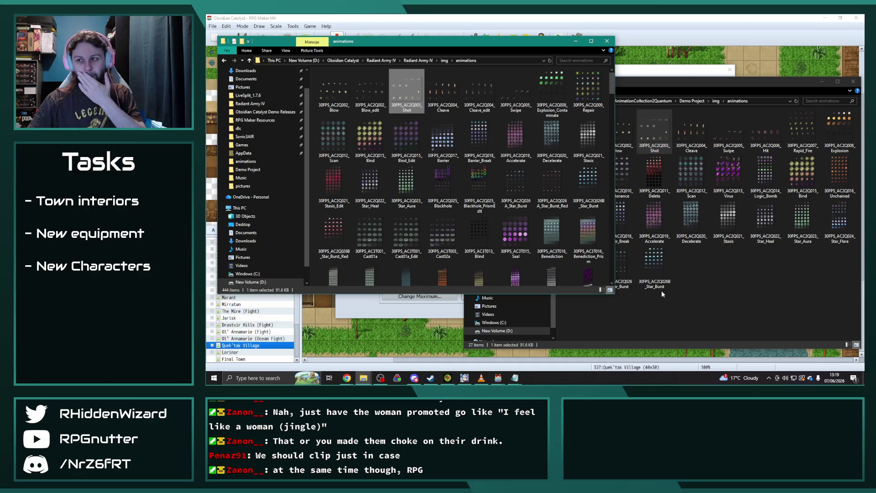
left_click(500, 384)
left_click(533, 347)
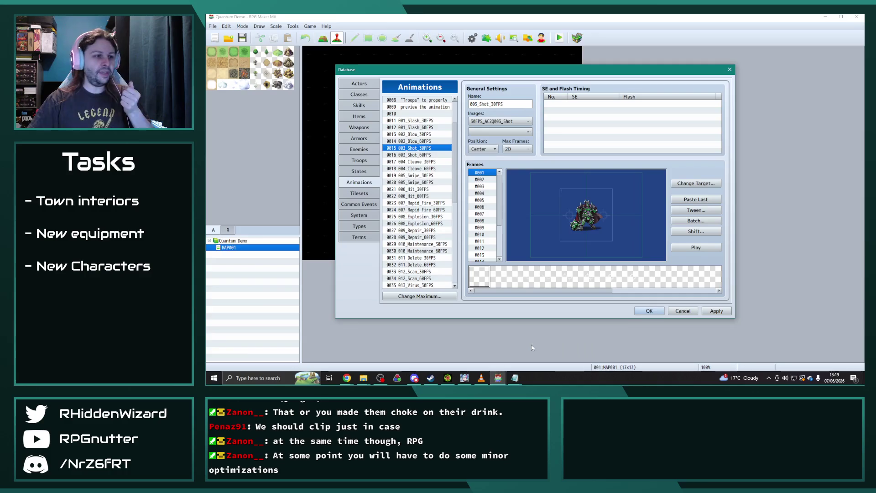
left_click(498, 378)
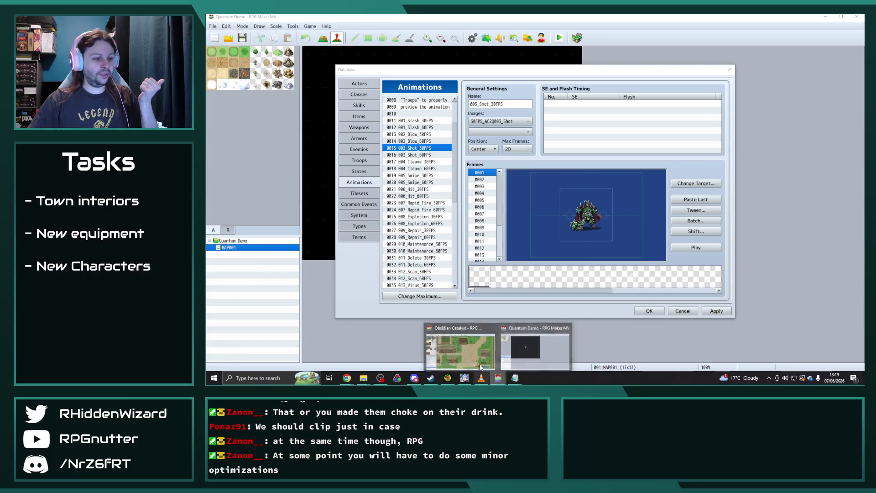
left_click(456, 344)
left_click(498, 378)
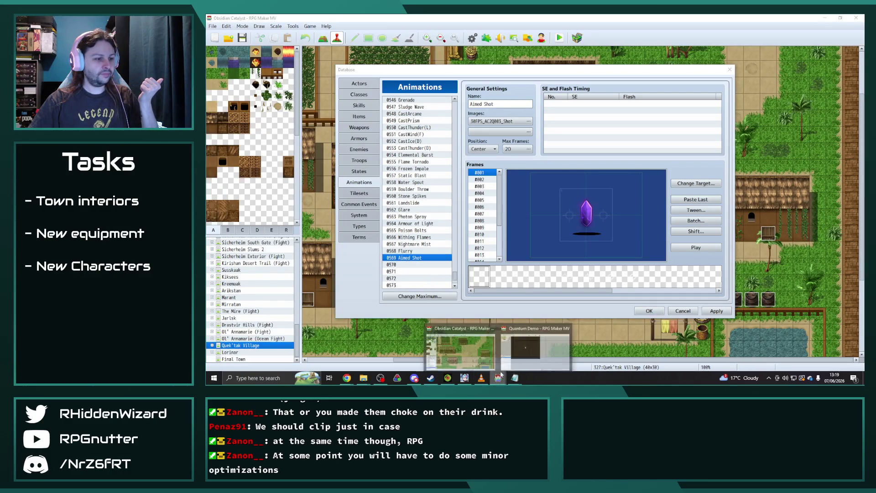
left_click(534, 347)
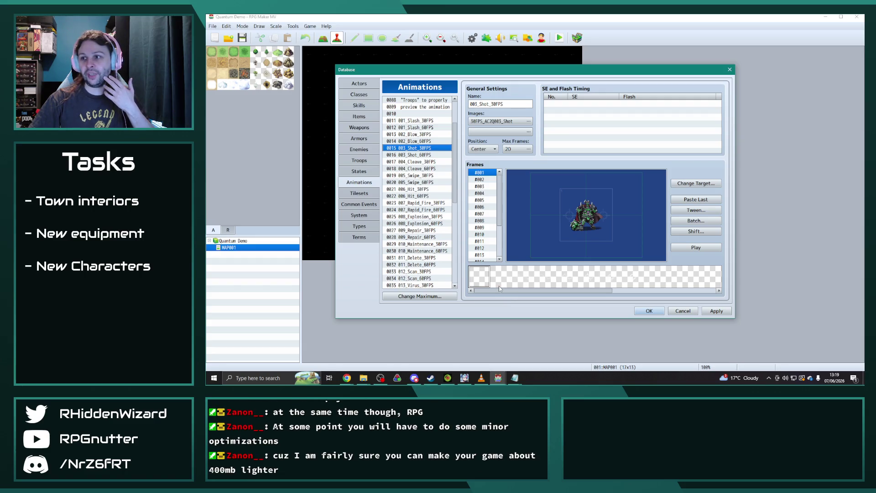
left_click(393, 162)
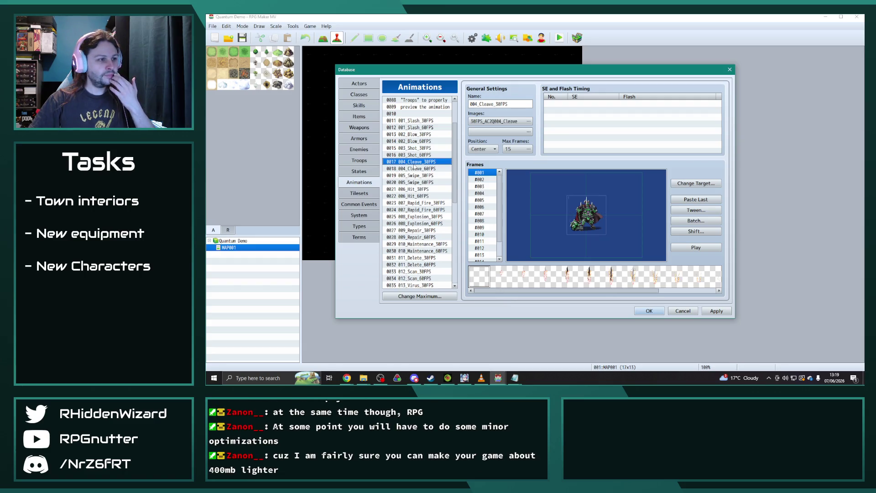
- Batch-scale 006_Hit_30FPS to 200% with Blend enabled and preview it
left_click(422, 176)
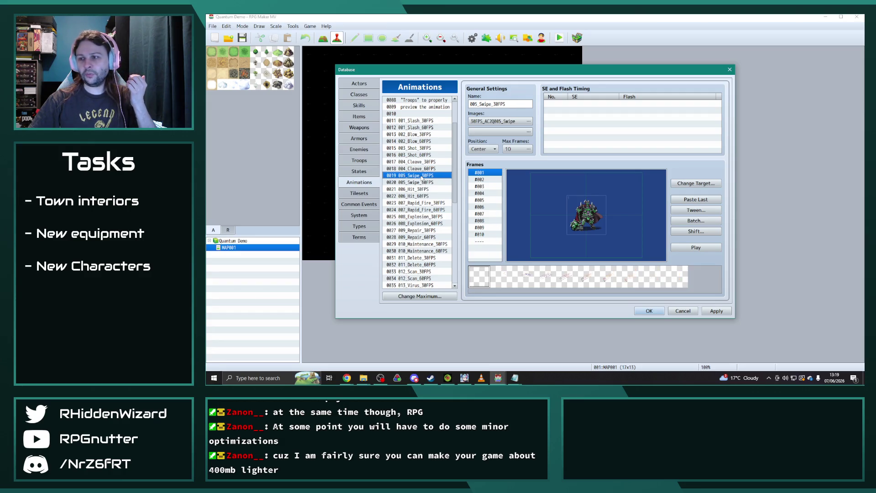
left_click(421, 189)
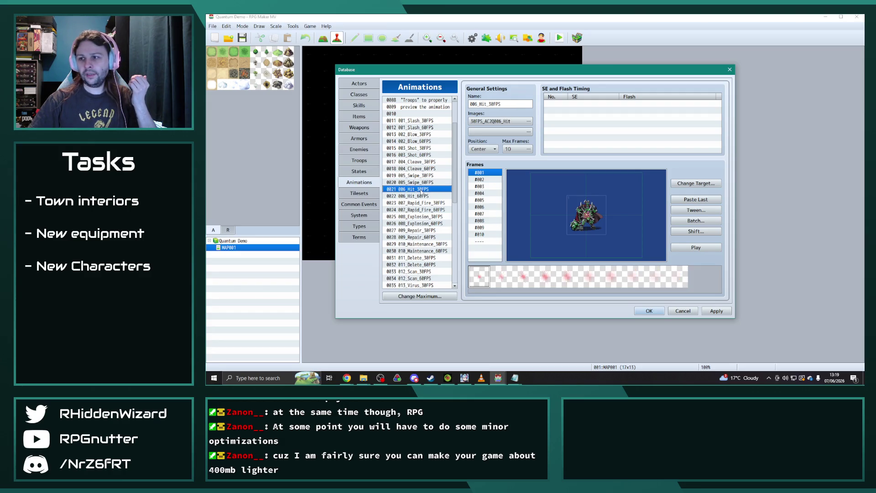
left_click(695, 220)
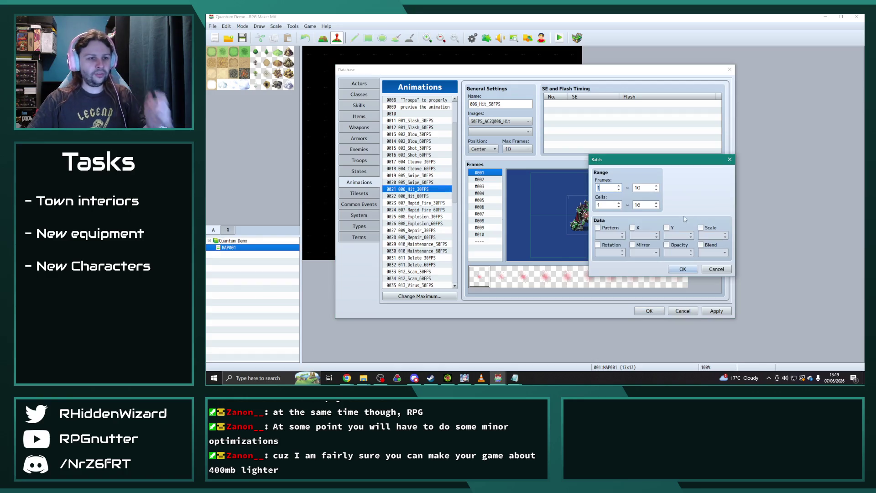
left_click(704, 228)
left_click(701, 245)
double_click(707, 235)
type("200")
left_click(681, 269)
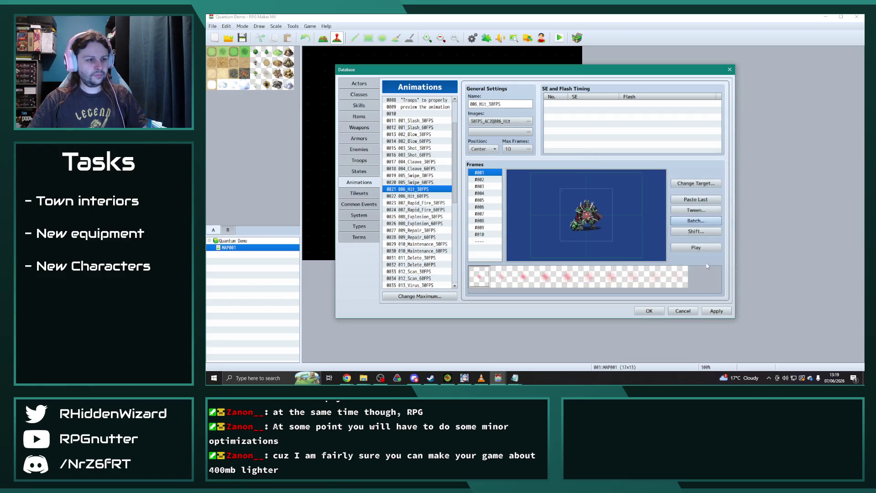
left_click(709, 250)
left_click(710, 250)
left_click(709, 250)
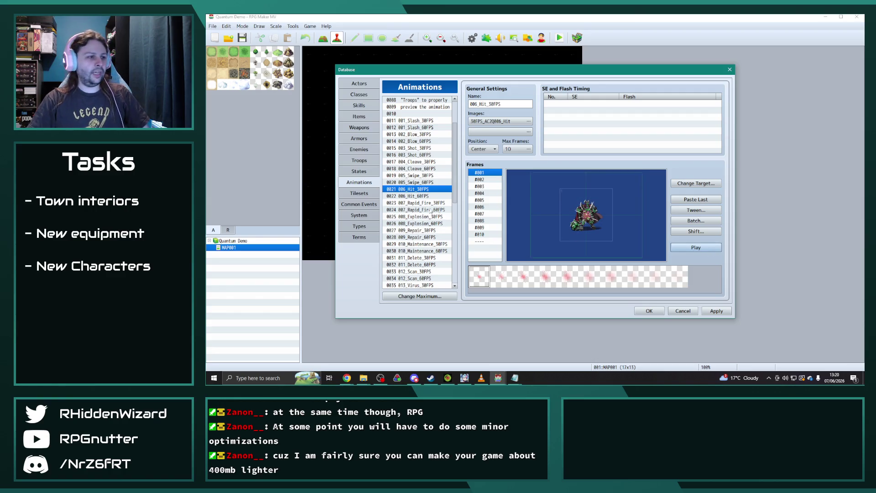
- Batch-scale 007_Rapid_Fire_30FPS to 200% with Blend enabled and replay the preview
left_click(435, 202)
left_click(695, 220)
left_click(701, 228)
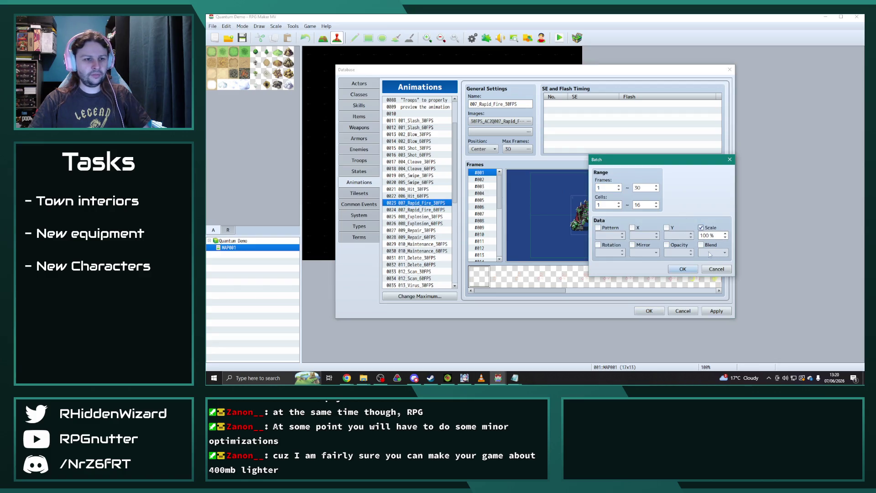
left_click(700, 245)
double_click(703, 235)
type("200")
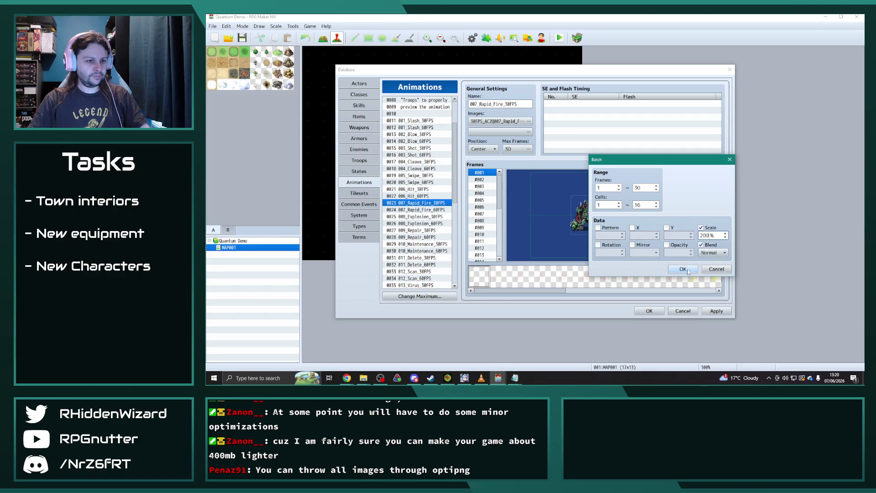
left_click(688, 270)
left_click(702, 247)
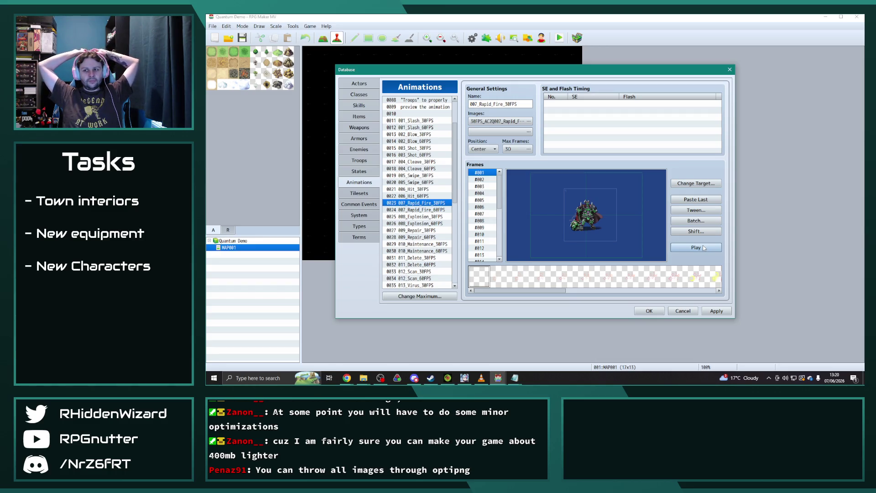
left_click(701, 249)
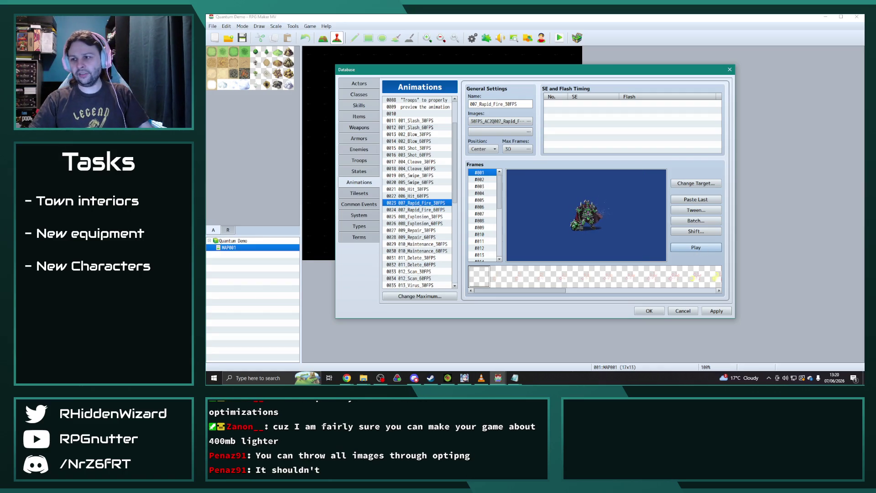
key("alt+Tab")
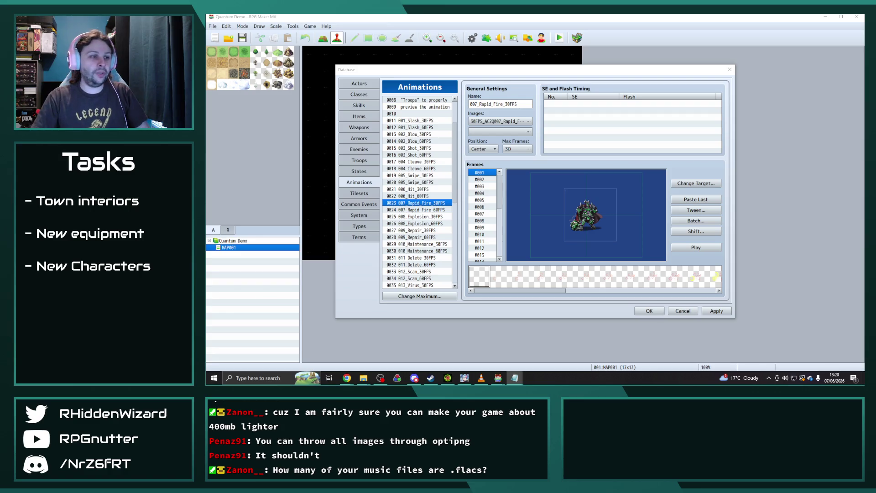
scroll(426, 237, "down", 1)
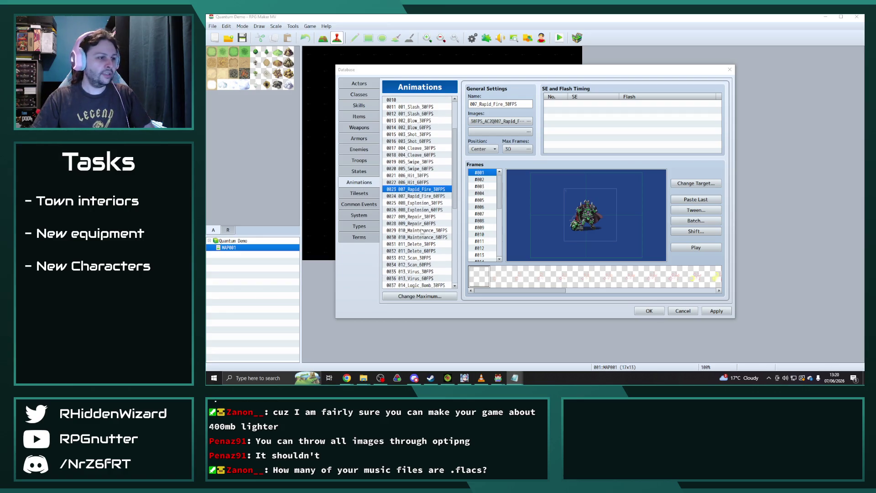
left_click(421, 189)
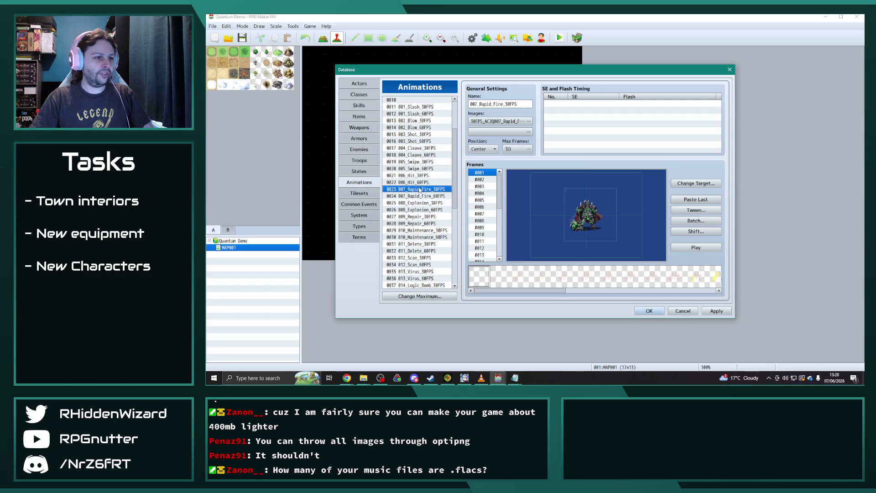
left_click(691, 247)
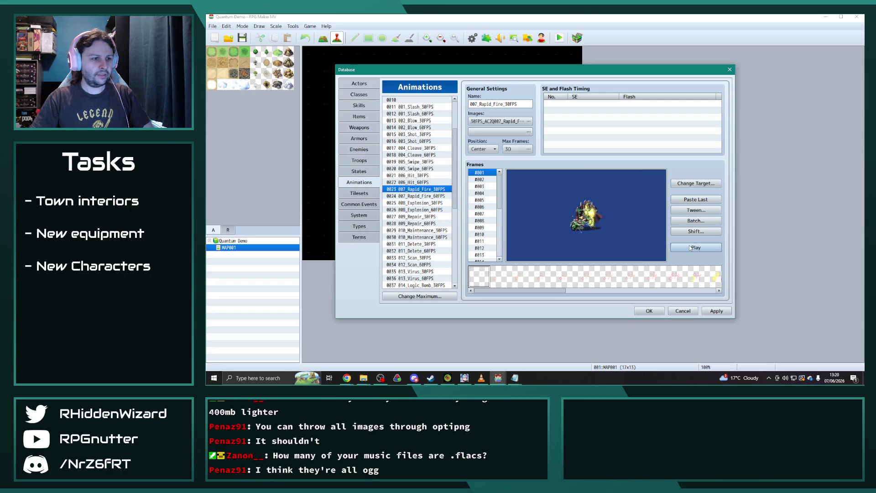
- Bring the DLC and Radiant Army IV animations folder windows forward
left_click(363, 377)
left_click(393, 349)
left_click(332, 349)
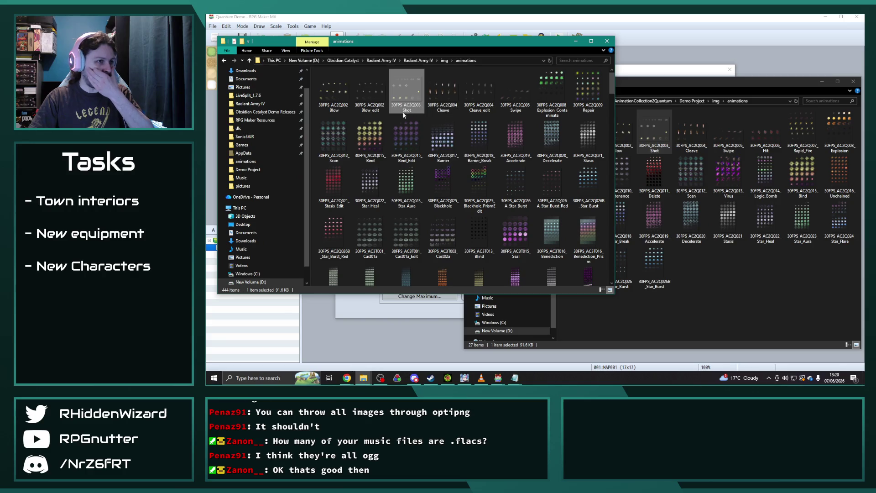
- Drag 30FPS_AC2Q007_Rapid_Fire from the DLC folder into Radiant Army IV's animations folder
mouse_move(491, 91)
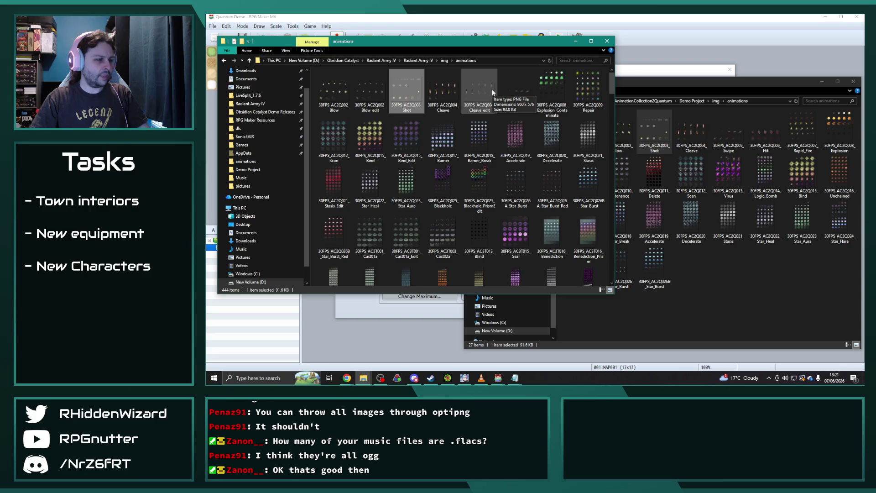
left_click(723, 87)
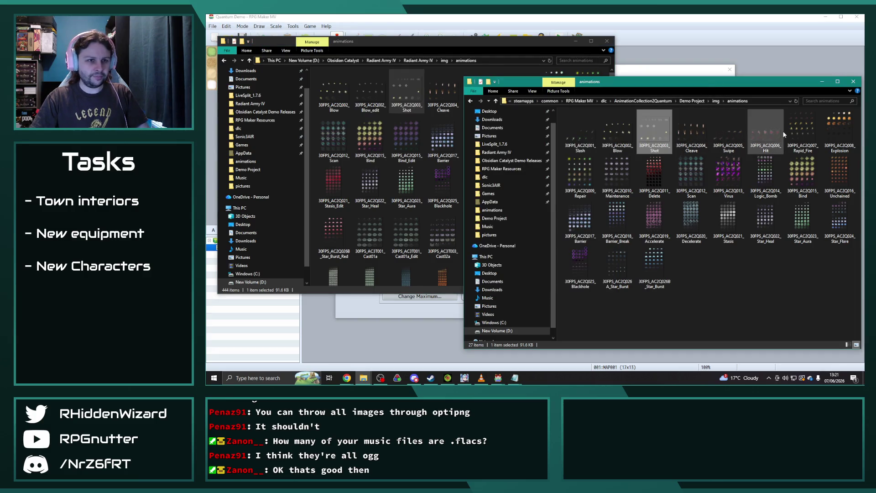
left_click(799, 132)
mouse_move(799, 133)
left_mouse_down()
mouse_move(490, 46)
mouse_move(485, 162)
left_mouse_up()
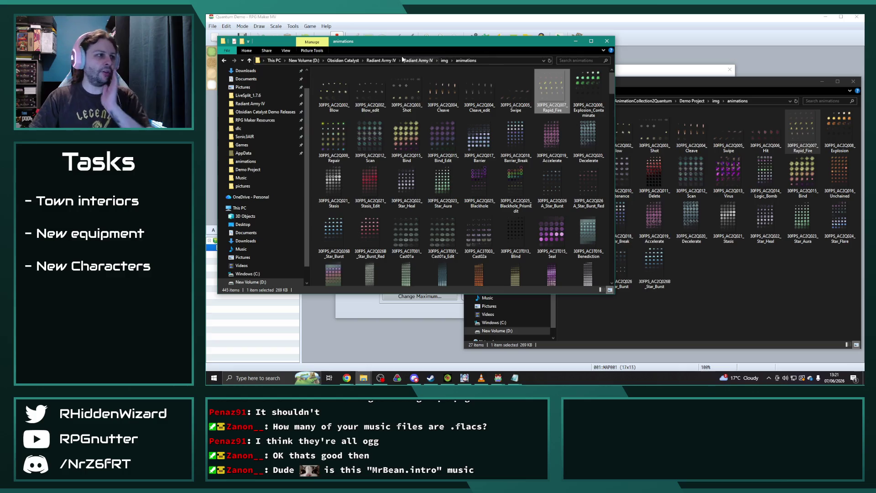
- Browse back into Radiant Army IV's img\animations folder to confirm 445 items
left_click(418, 60)
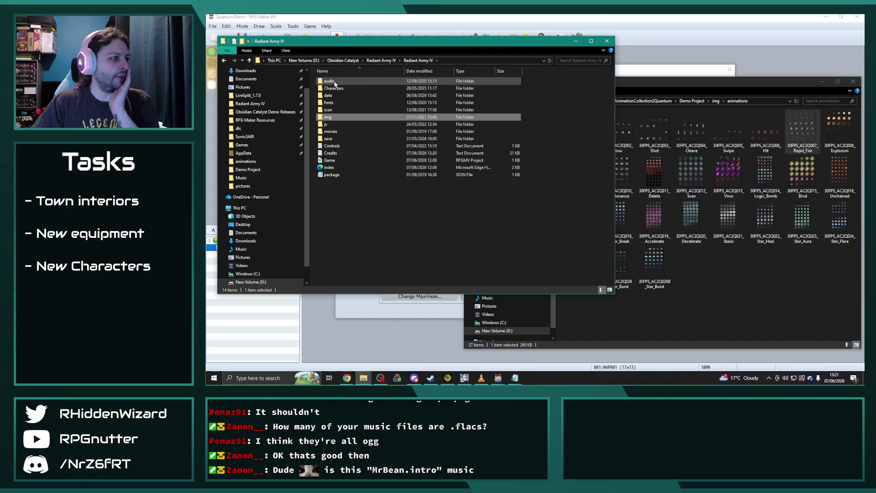
mouse_move(334, 83)
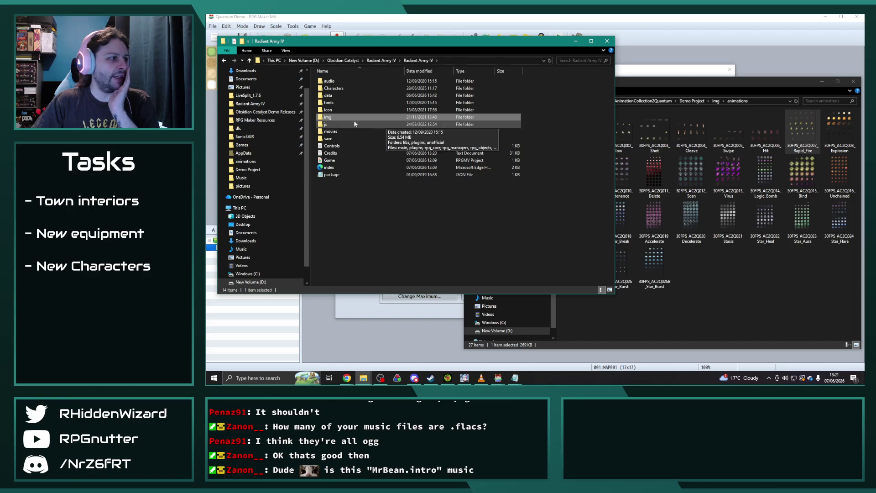
mouse_move(343, 120)
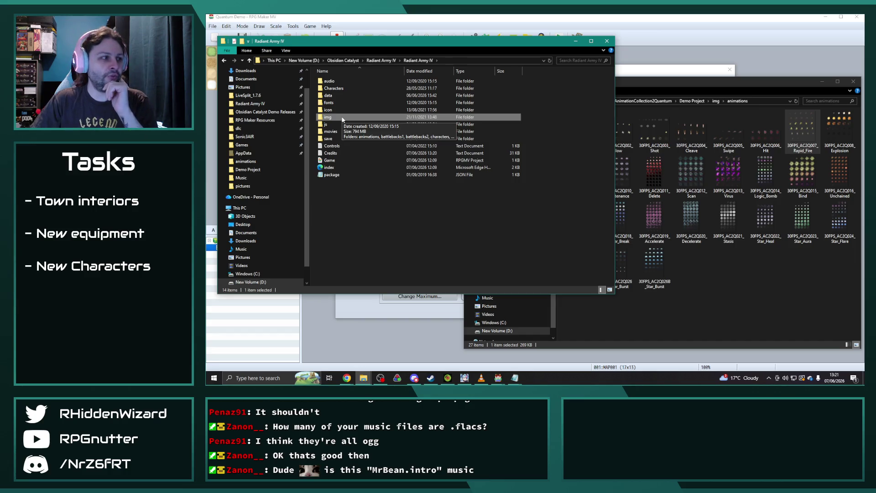
double_click(343, 119)
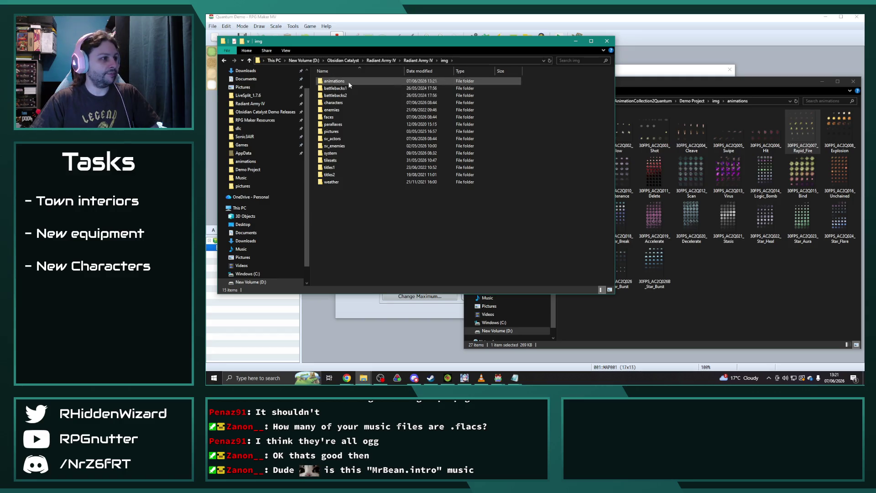
double_click(349, 81)
left_click(723, 84)
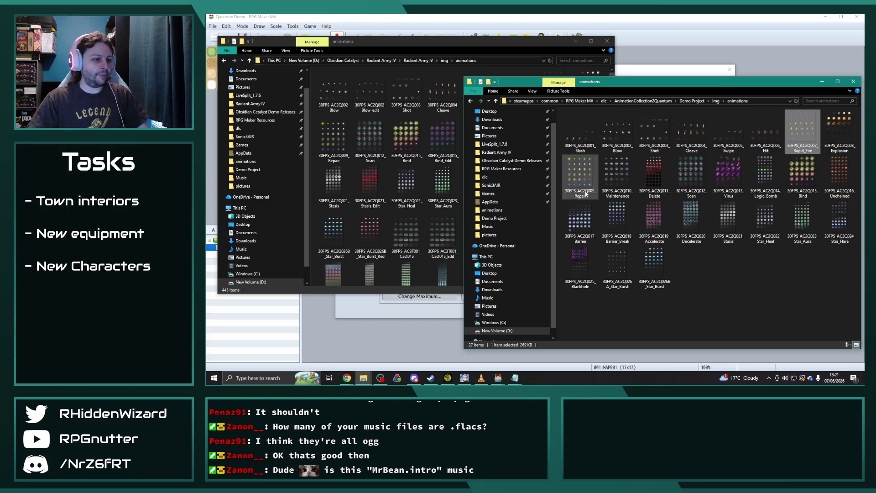
left_click(497, 380)
- Rename Obsidian Catalyst's animation 0570 to Rapid Fire and apply it
mouse_move(497, 380)
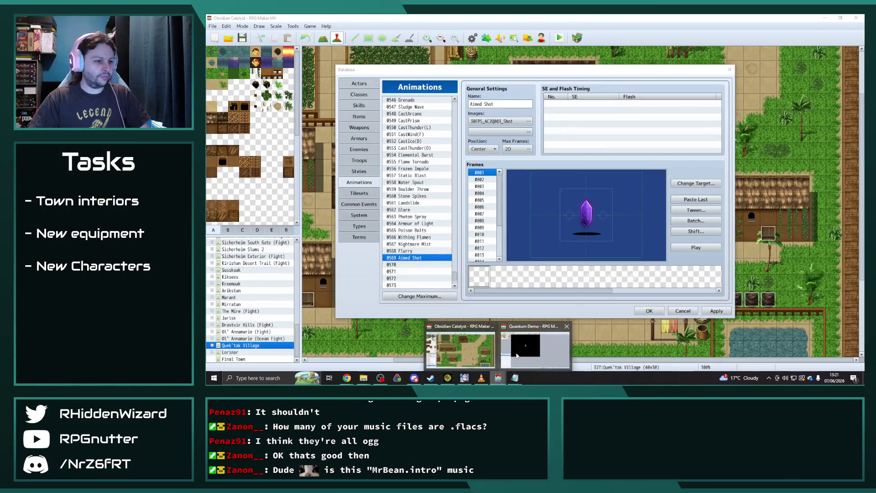
left_click(534, 347)
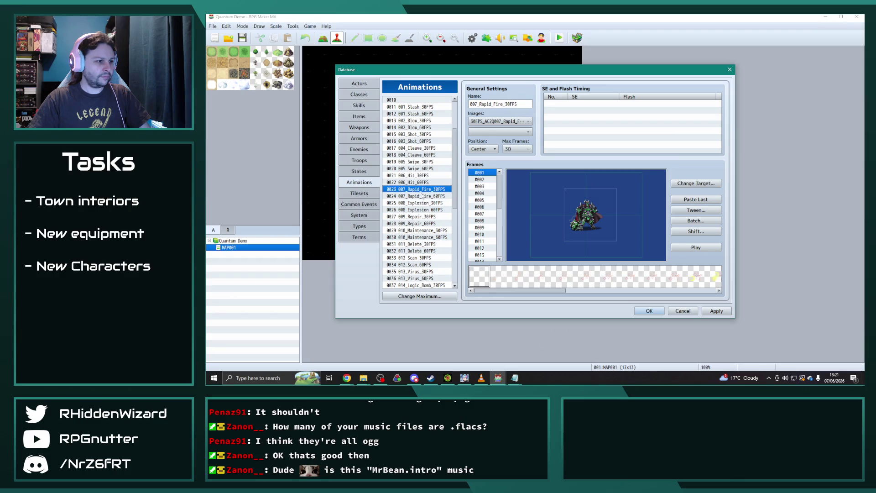
mouse_move(497, 378)
left_click(469, 349)
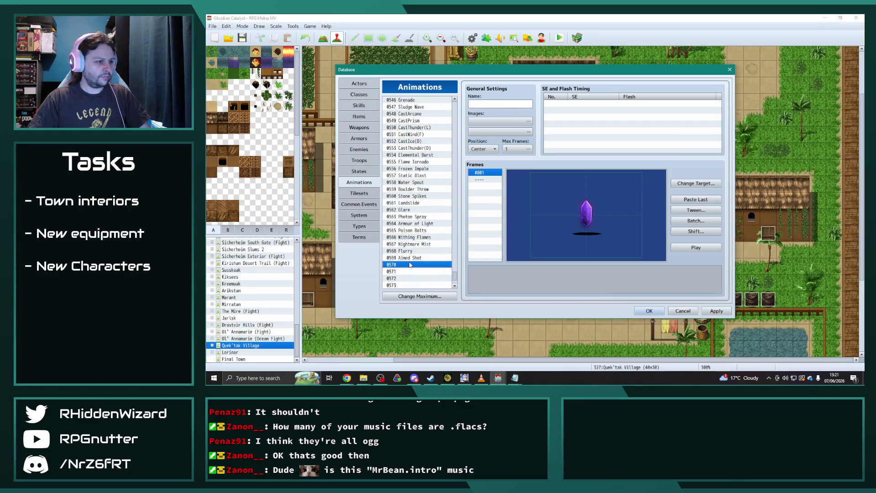
double_click(528, 104)
type("Rapid Fire")
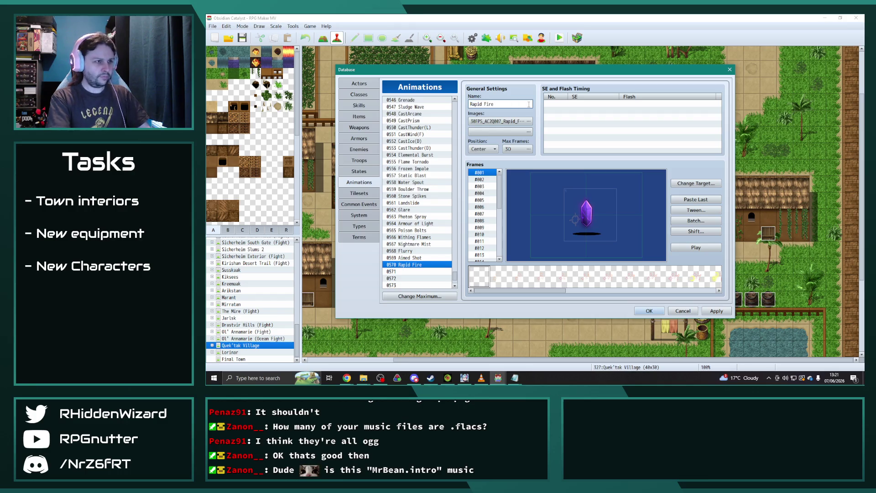
left_click(716, 311)
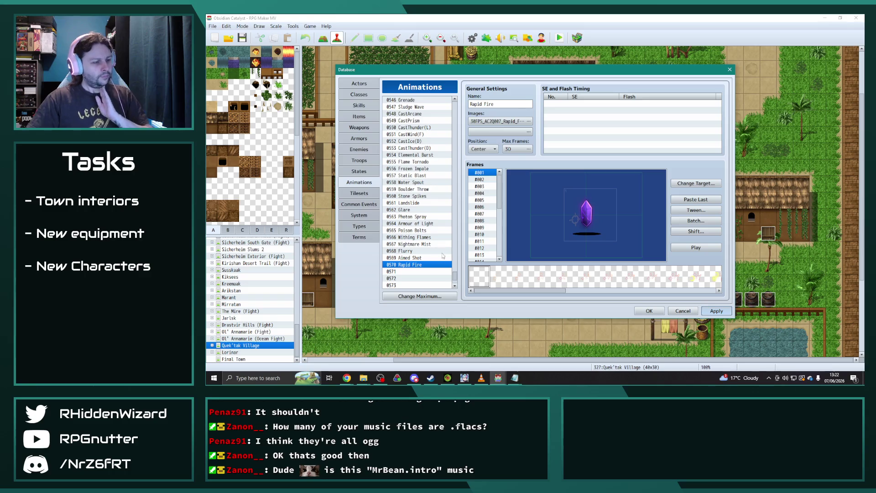
- Return to the Quantum Demo project window
scroll(431, 239, "down", 2)
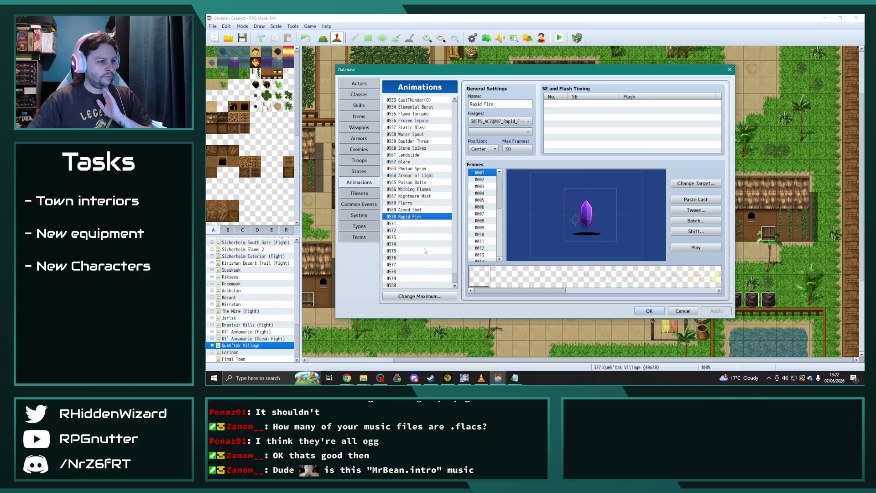
mouse_move(498, 377)
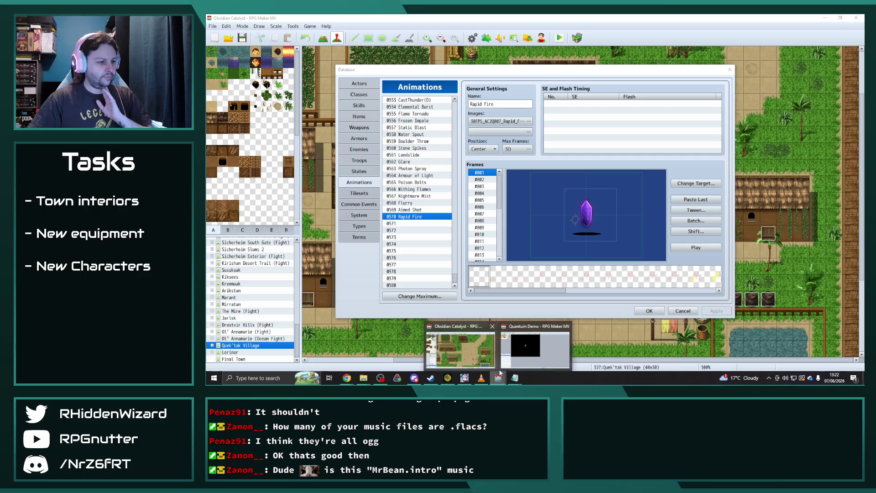
left_click(533, 349)
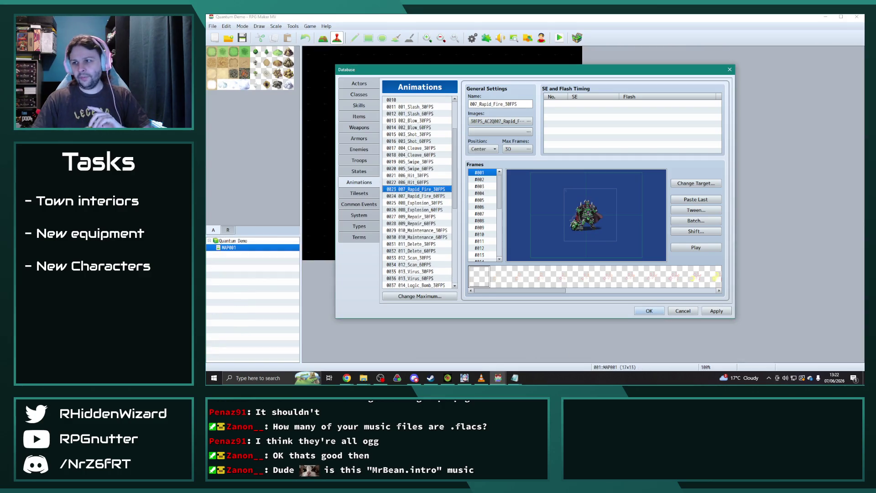
- Batch-scale 010_Maintenance_30FPS to 200% with Blend enabled and preview it
left_click(420, 203)
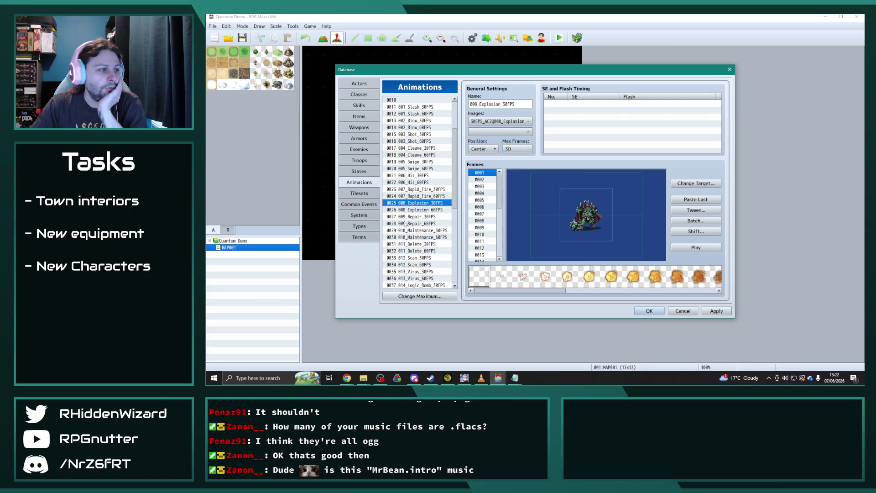
left_click(405, 217)
left_click(426, 231)
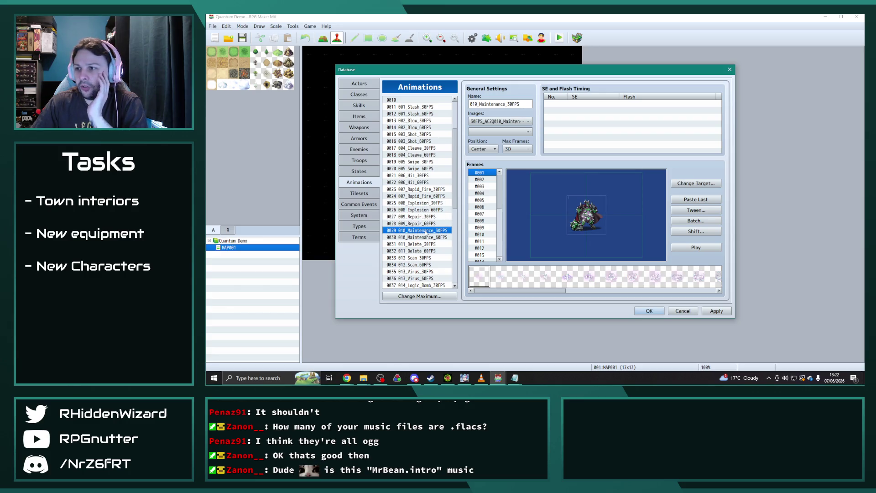
left_click(696, 220)
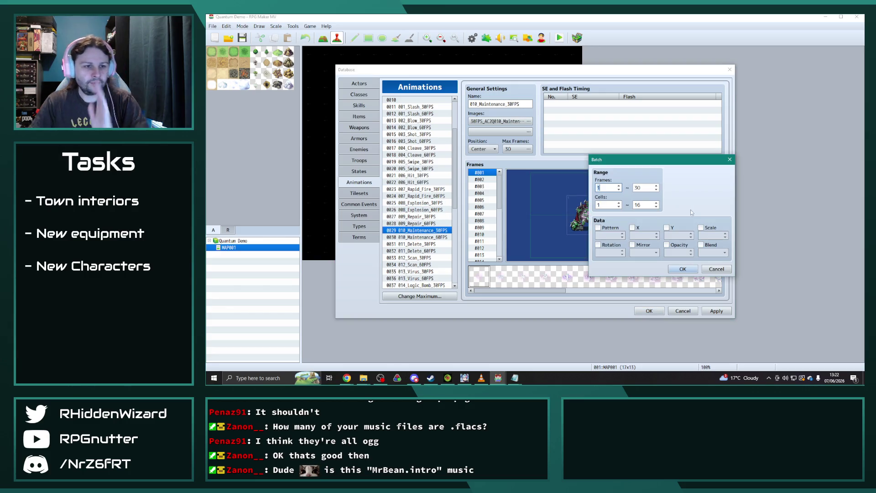
left_click(700, 227)
left_click(700, 245)
double_click(706, 235)
type("200")
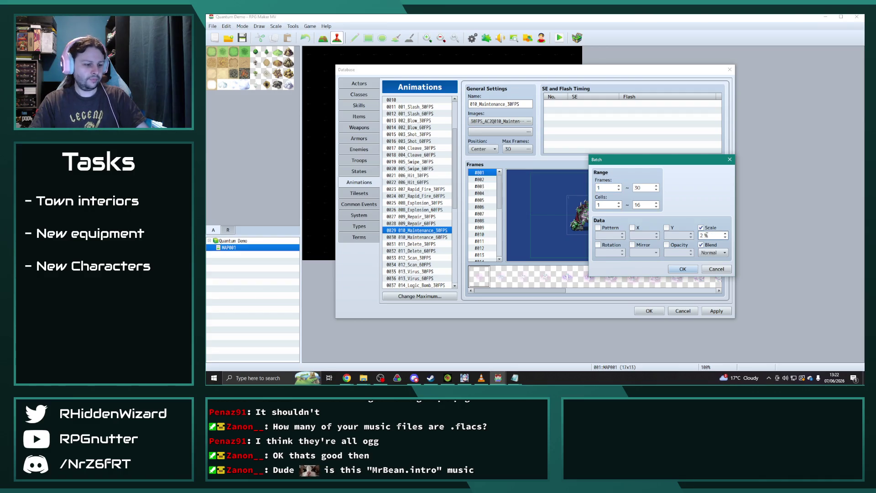
left_click(691, 269)
left_click(705, 248)
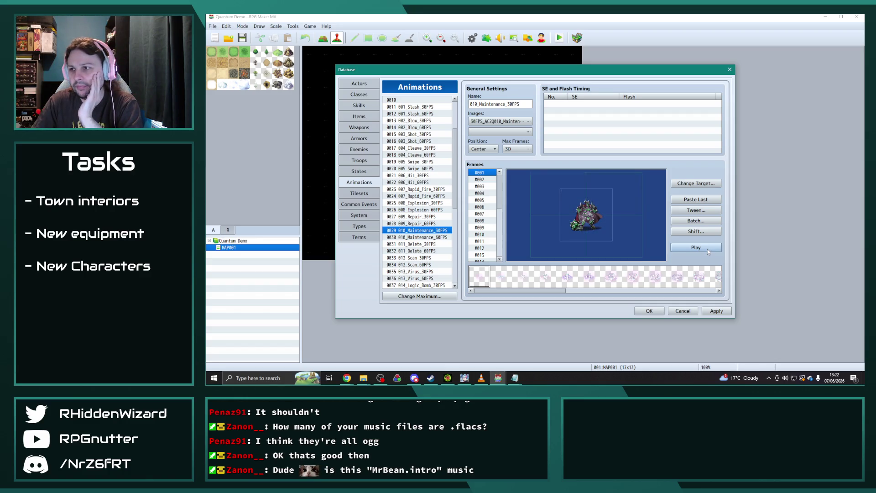
- Batch-scale all 50 frames of 011_Delete_30FPS to 200% with Blend and preview
left_click(416, 244)
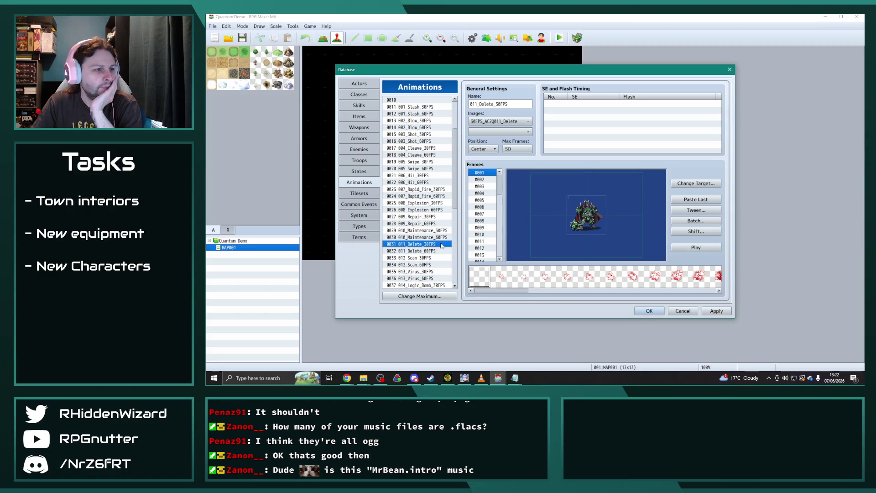
left_click(695, 221)
left_click(700, 227)
left_click(701, 244)
double_click(705, 235)
type("200")
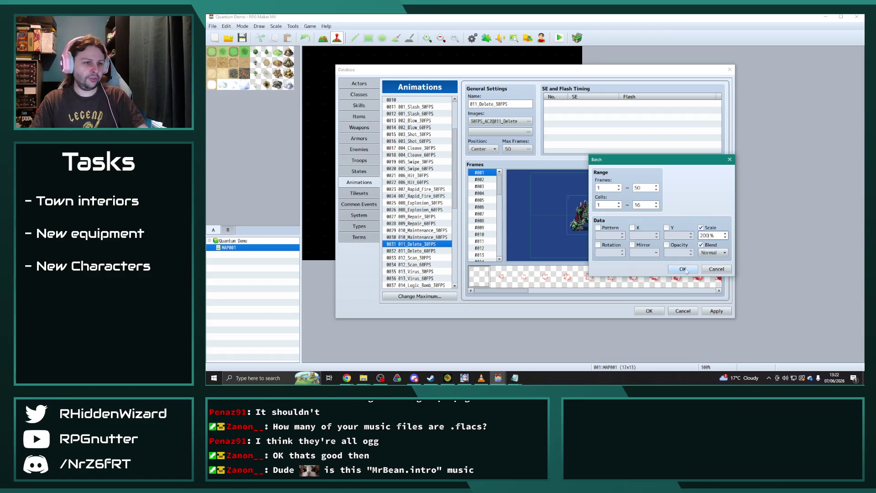
left_click(685, 269)
left_click(707, 249)
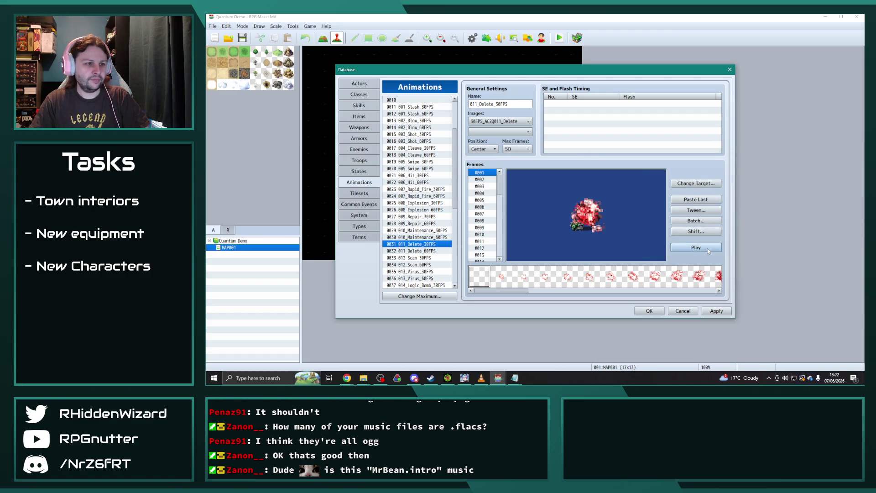